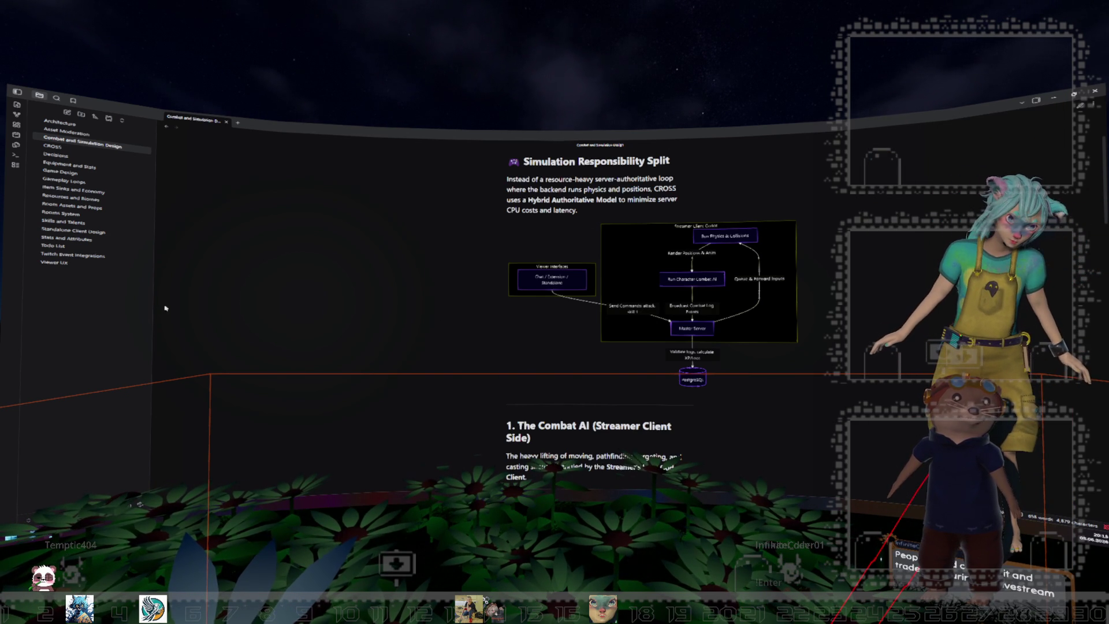
# Create a new note titled 'Ideas to think about' and move into its empty body
pyautogui.click(65, 114)
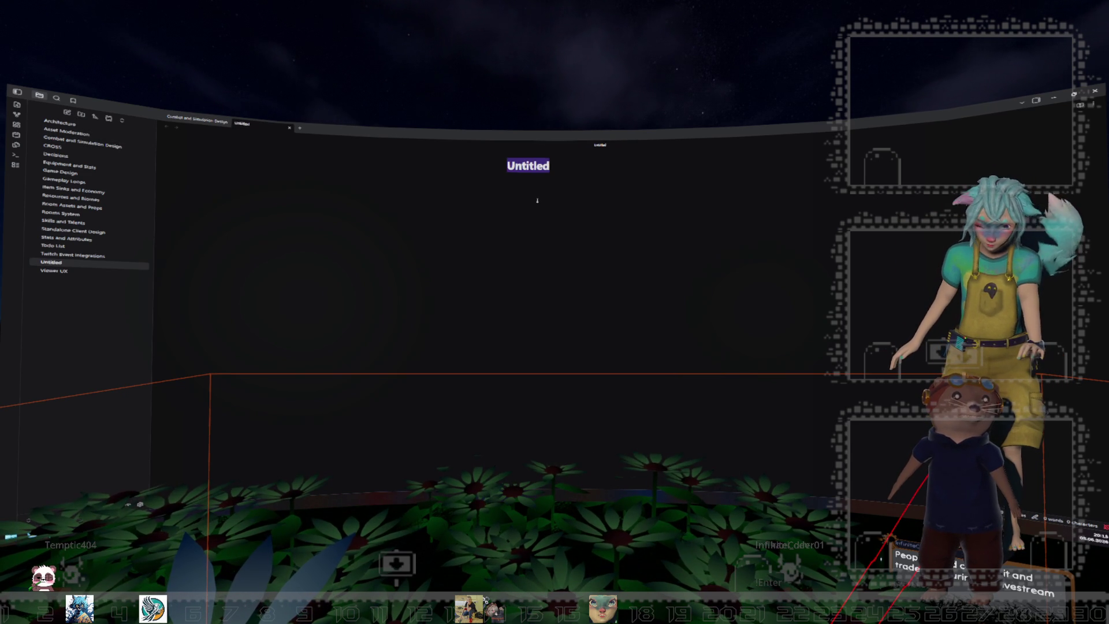
pyautogui.write('Ideas')
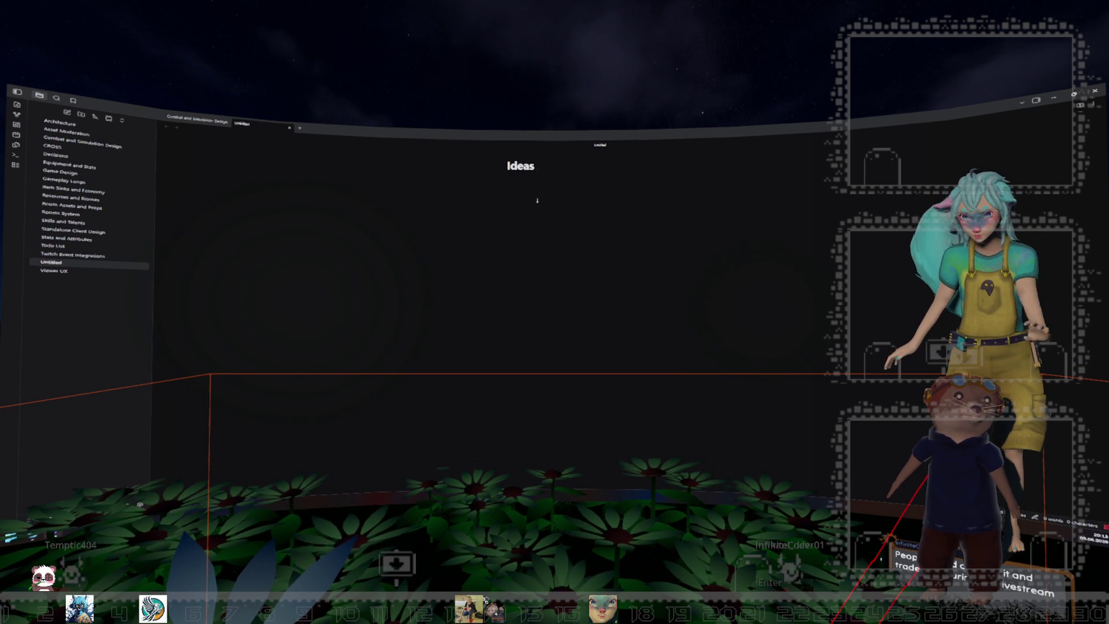
pyautogui.write(' to think about')
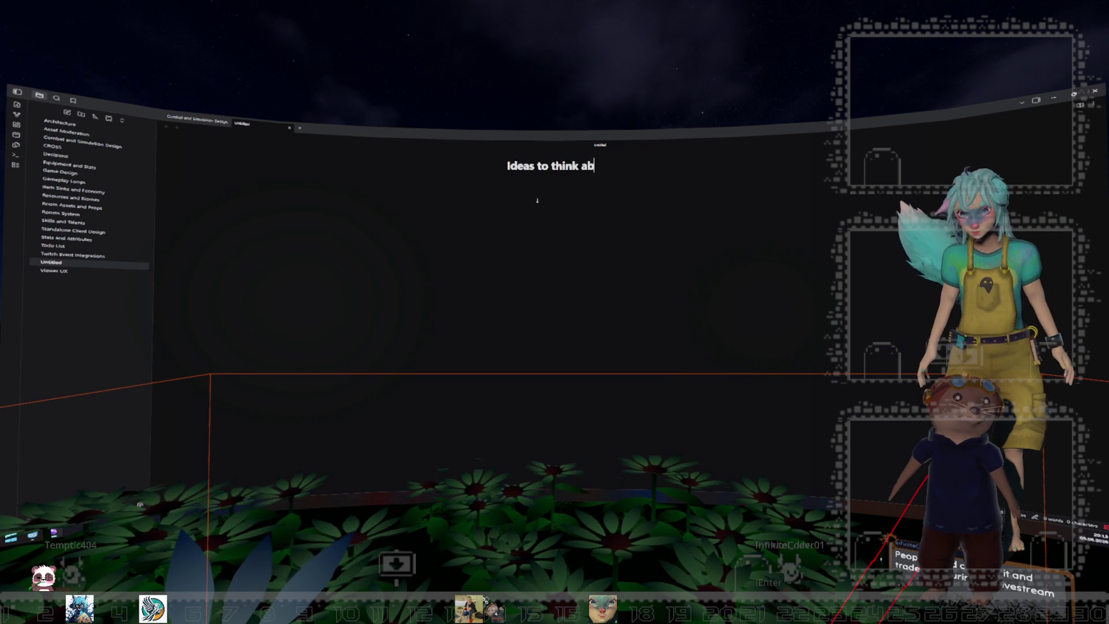
pyautogui.press('Return')
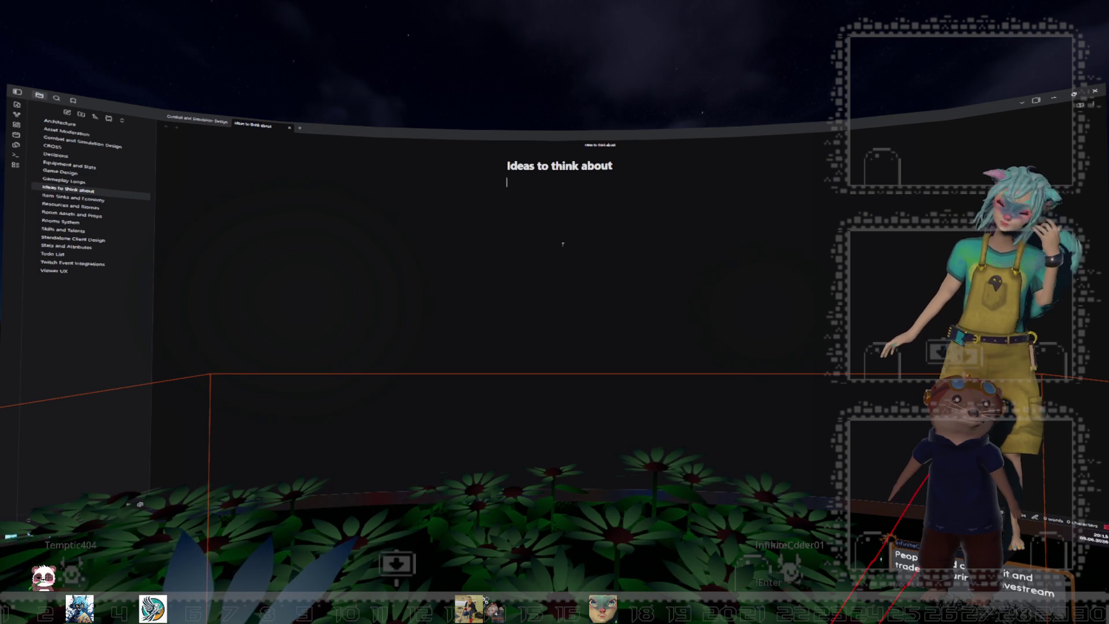
# Add the first bullet '- Trading only during livestream (clientside, overlay)'
pyautogui.write('- Trading ')
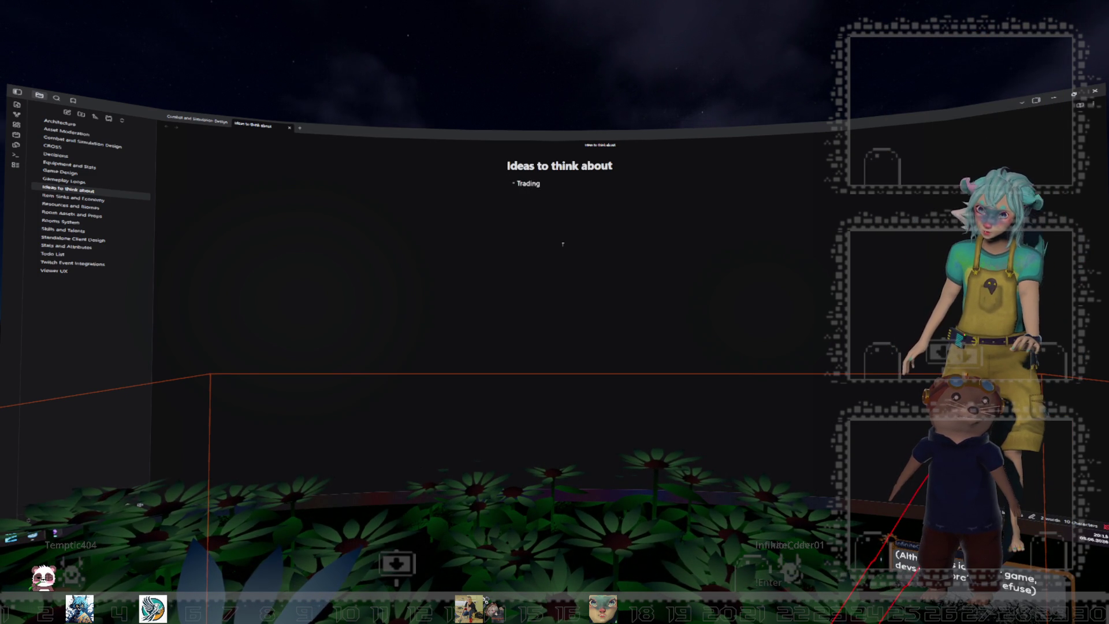
pyautogui.write('only d')
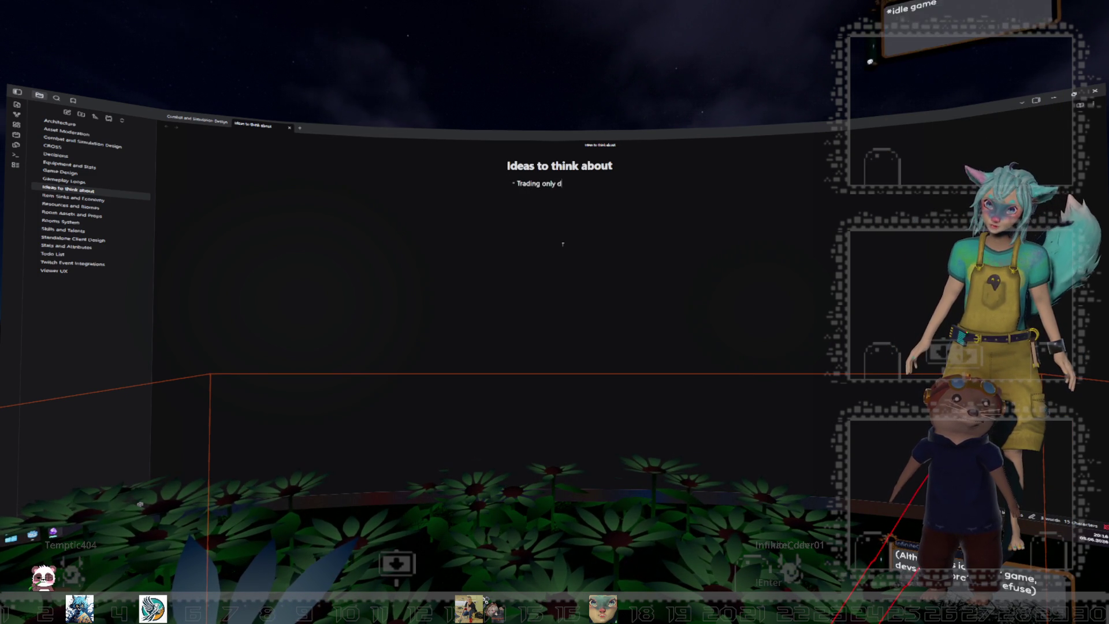
pyautogui.write('uring livestream')
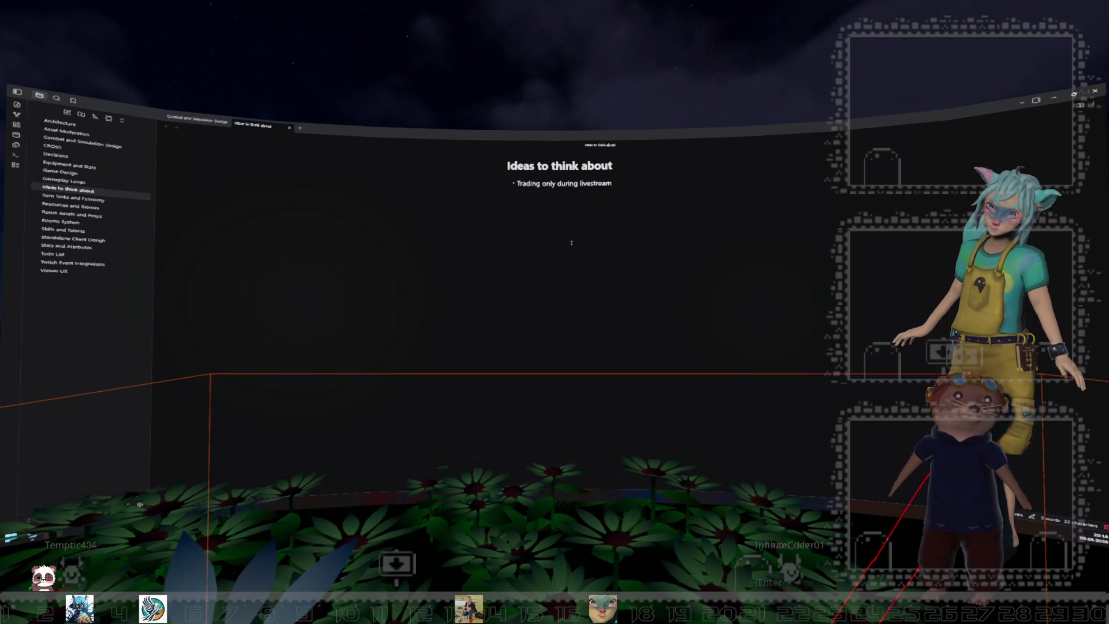
pyautogui.write('(clientside, overlay')
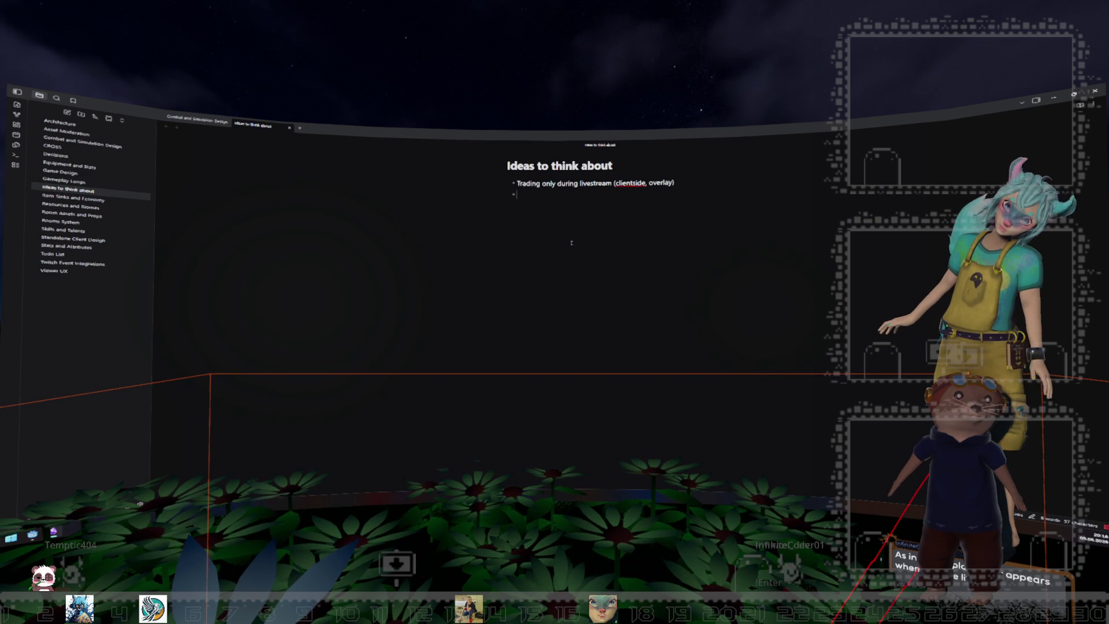
# Write the second bullet 'Define Global Map, Streamer only visible when live', then minimize Obsidian
pyautogui.write('Global Map')
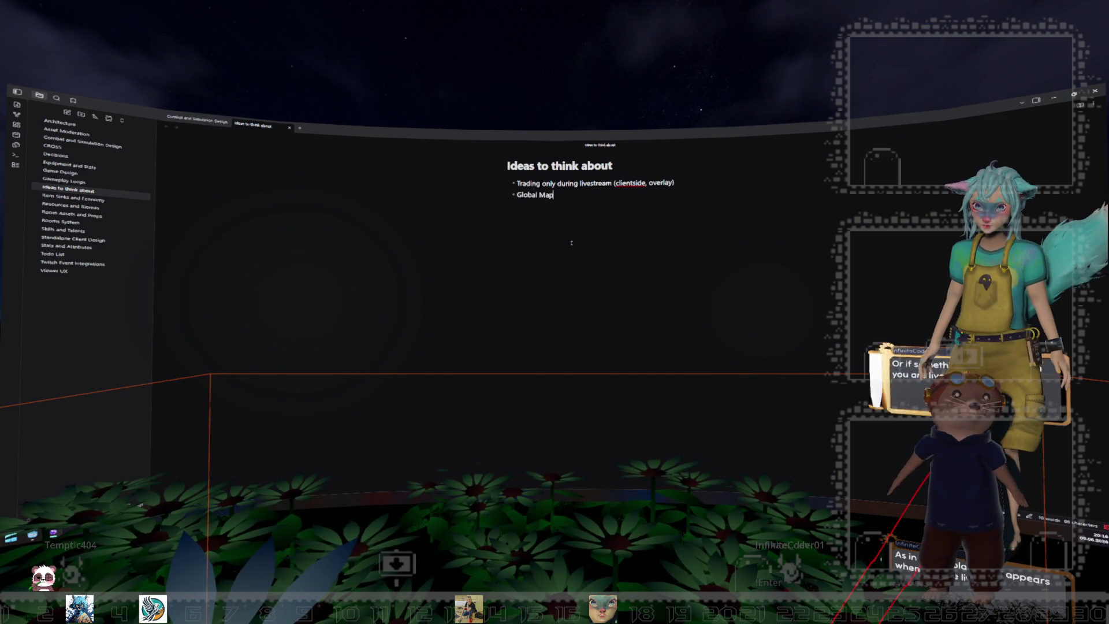
pyautogui.press('Home')
pyautogui.write('Define')
pyautogui.press('End')
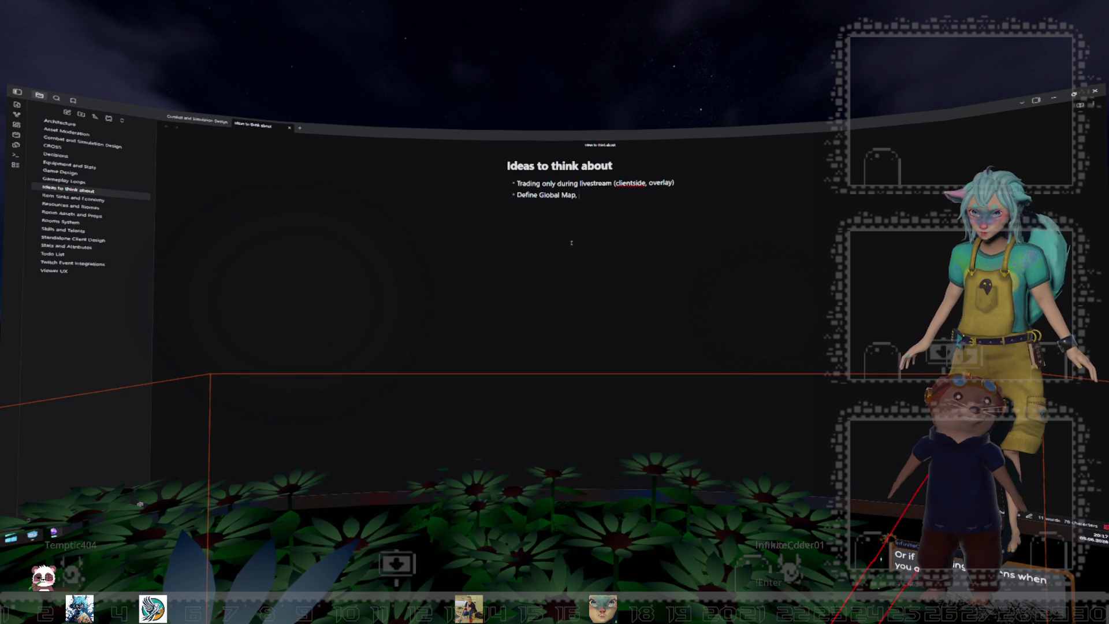
pyautogui.write('Streamer only ')
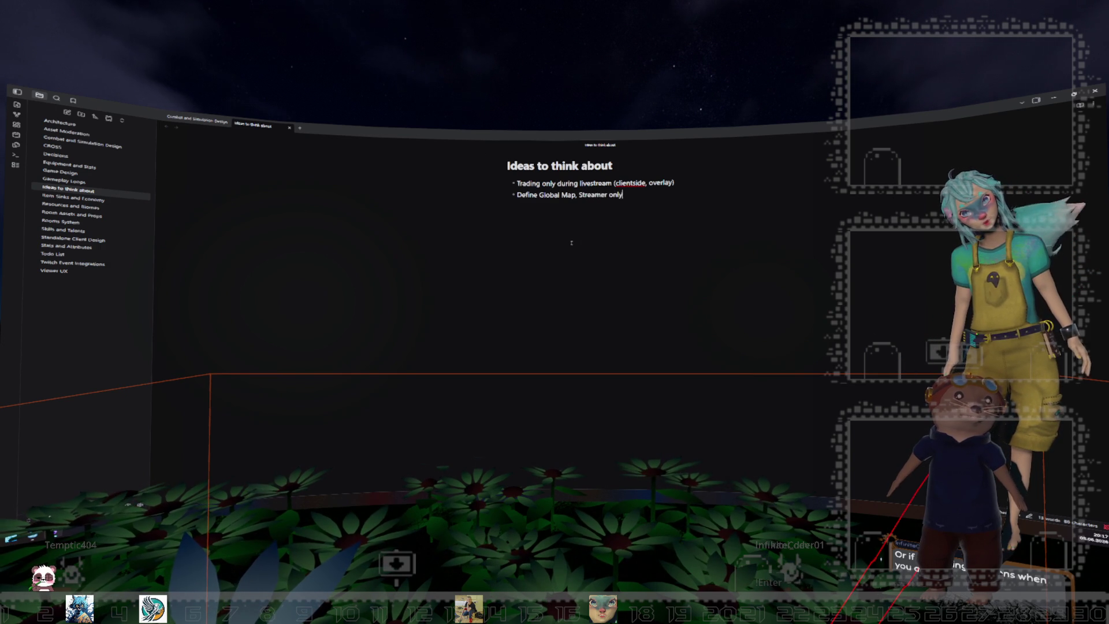
pyautogui.write('vi')
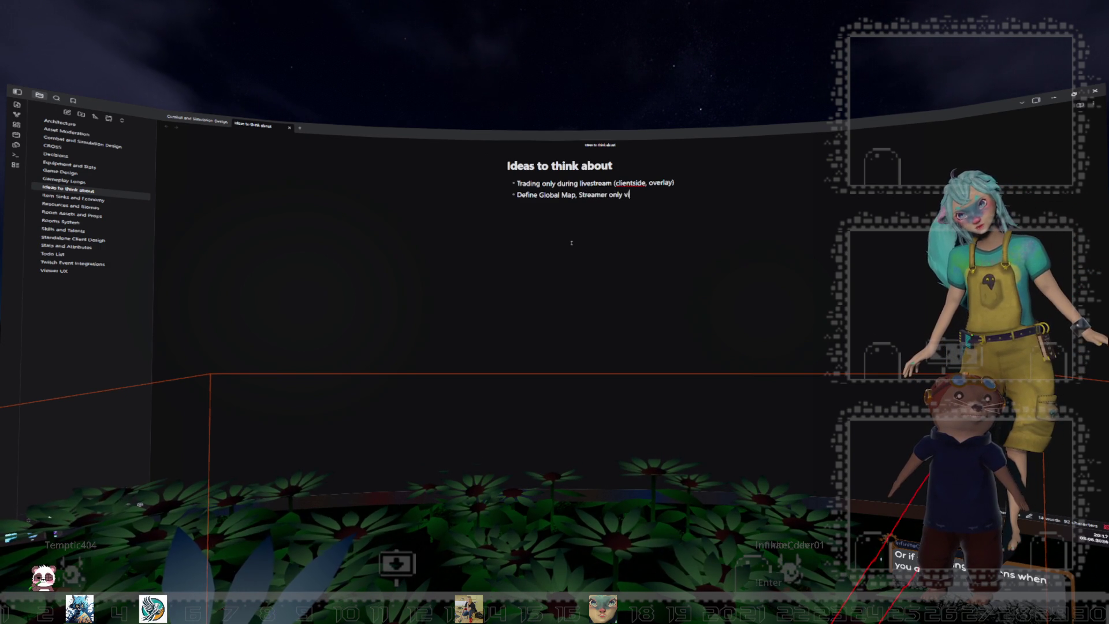
pyautogui.write('sible when live')
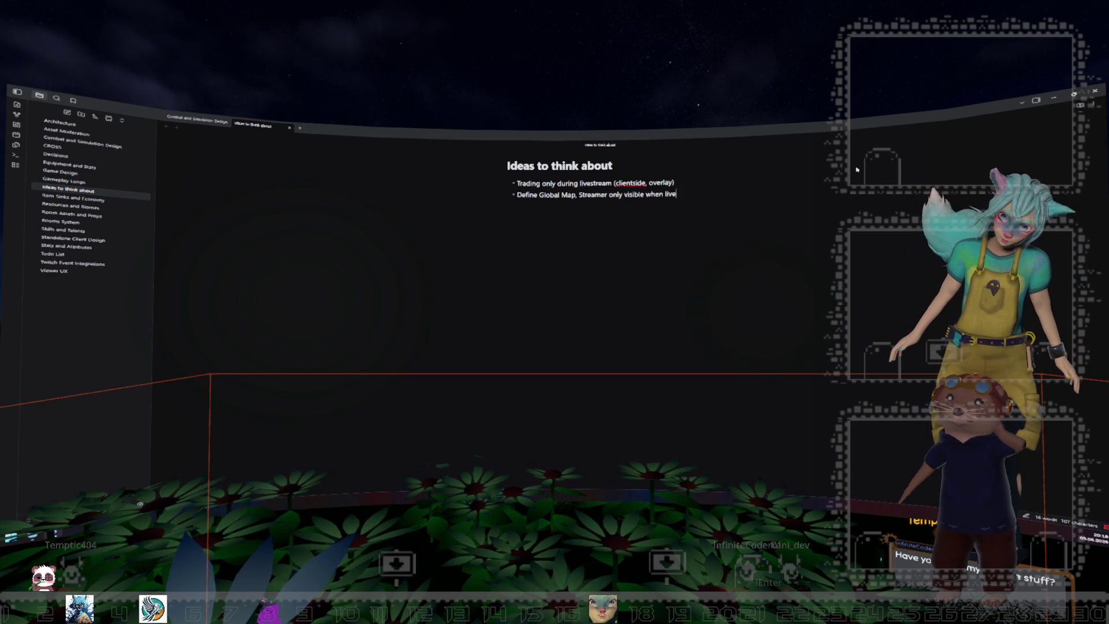
pyautogui.click(1053, 98)
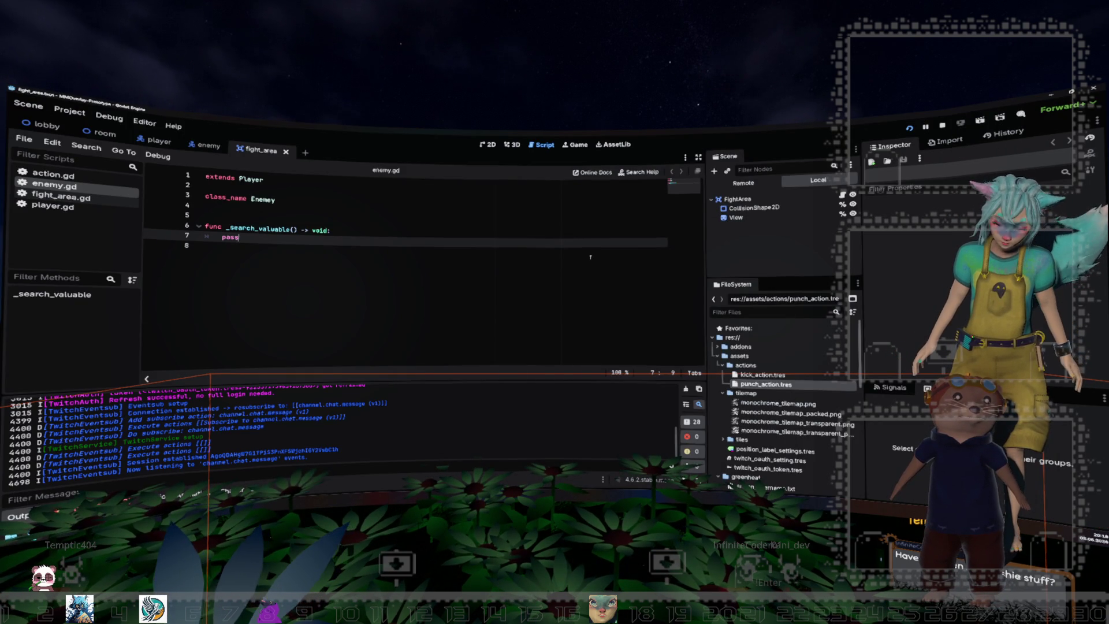
# Check fight_area.gd, then return to enemy.gd and select all of its code
pyautogui.click(506, 255)
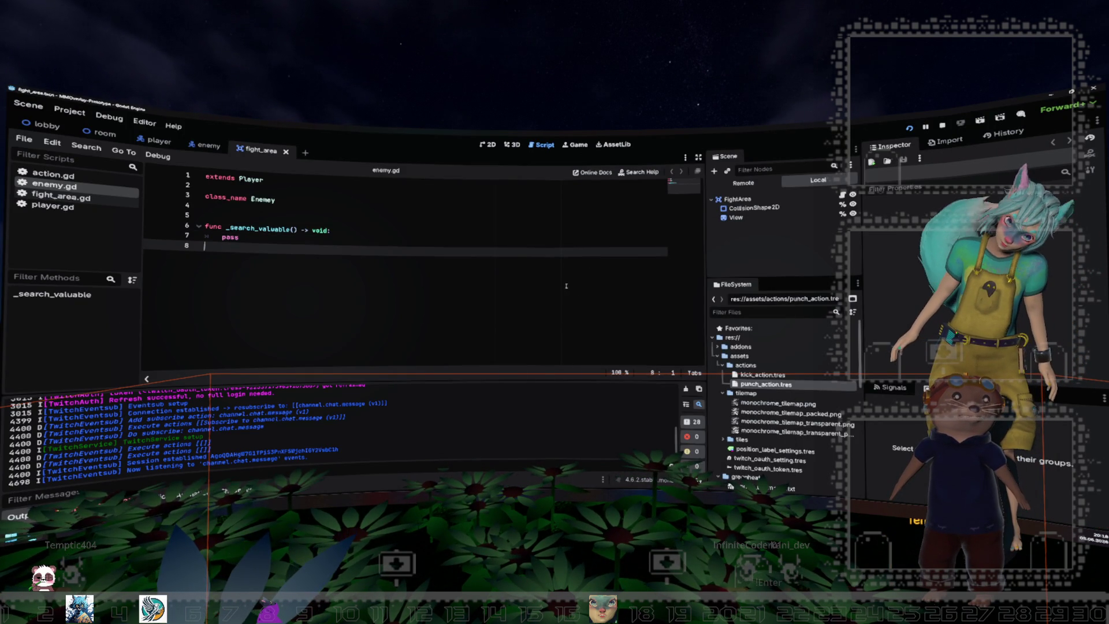
pyautogui.hotkey('ctrl', 'a')
pyautogui.click(506, 255)
pyautogui.click(97, 201)
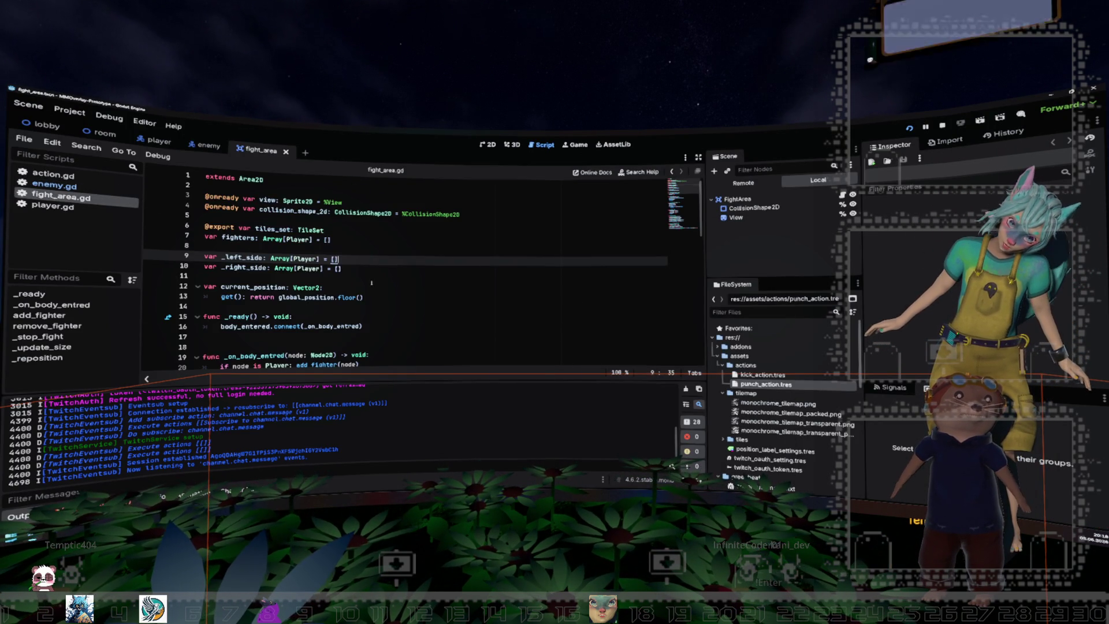
pyautogui.click(54, 185)
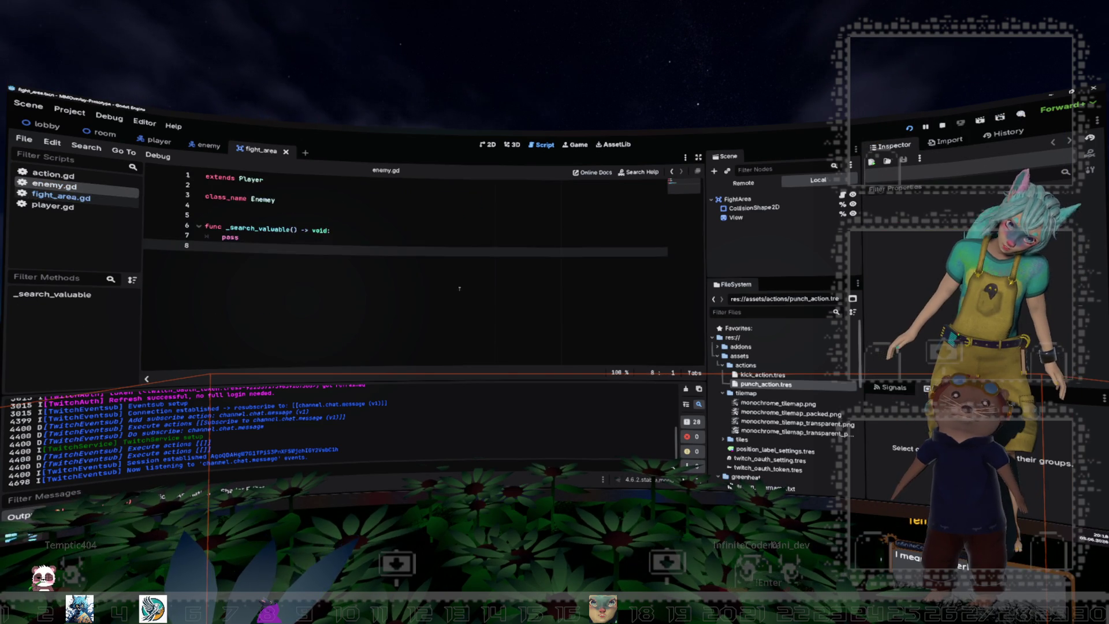
pyautogui.hotkey('ctrl', 'a')
pyautogui.click(364, 269)
pyautogui.hotkey('ctrl', 'a')
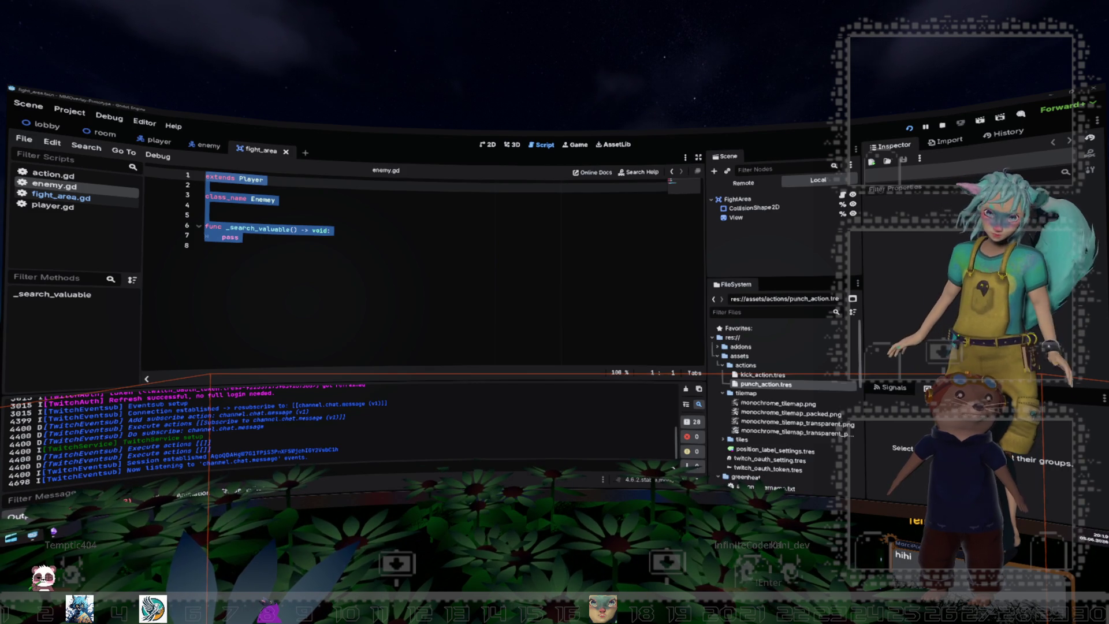
# Stop the running Godot project, show the fight_area scene in 2D, and return to Obsidian
pyautogui.press('Right')
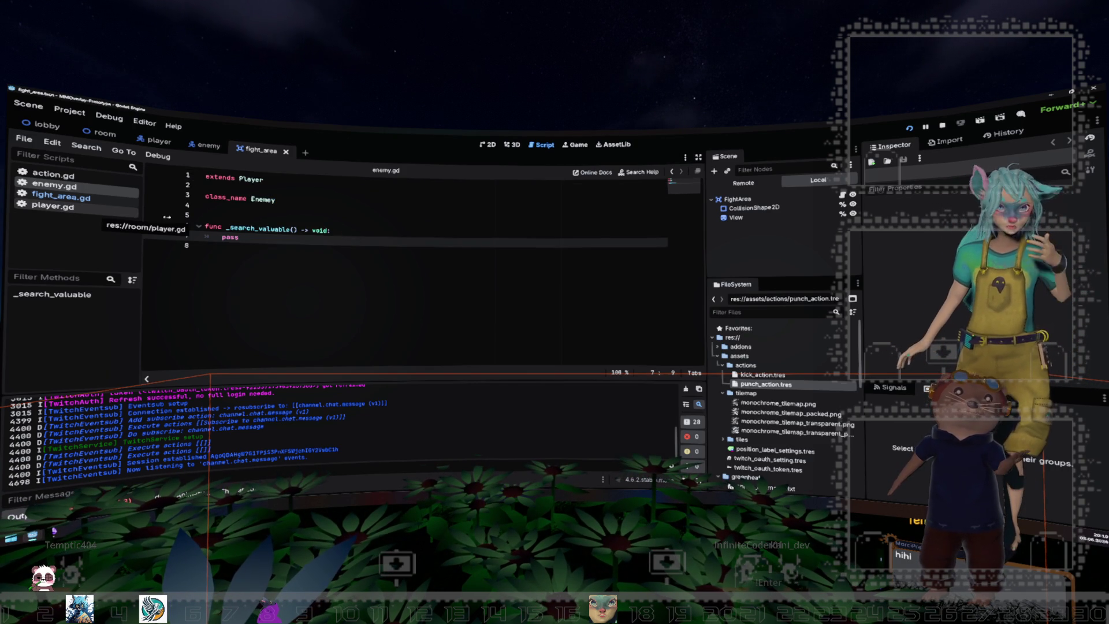
pyautogui.click(947, 124)
pyautogui.press('Down')
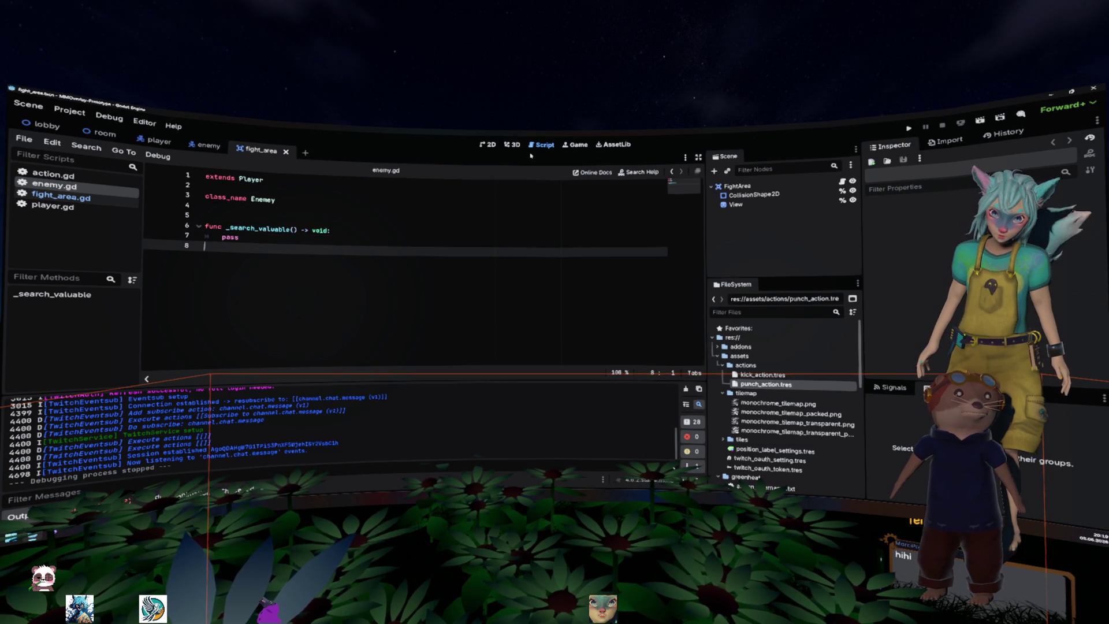
pyautogui.click(511, 144)
pyautogui.click(488, 145)
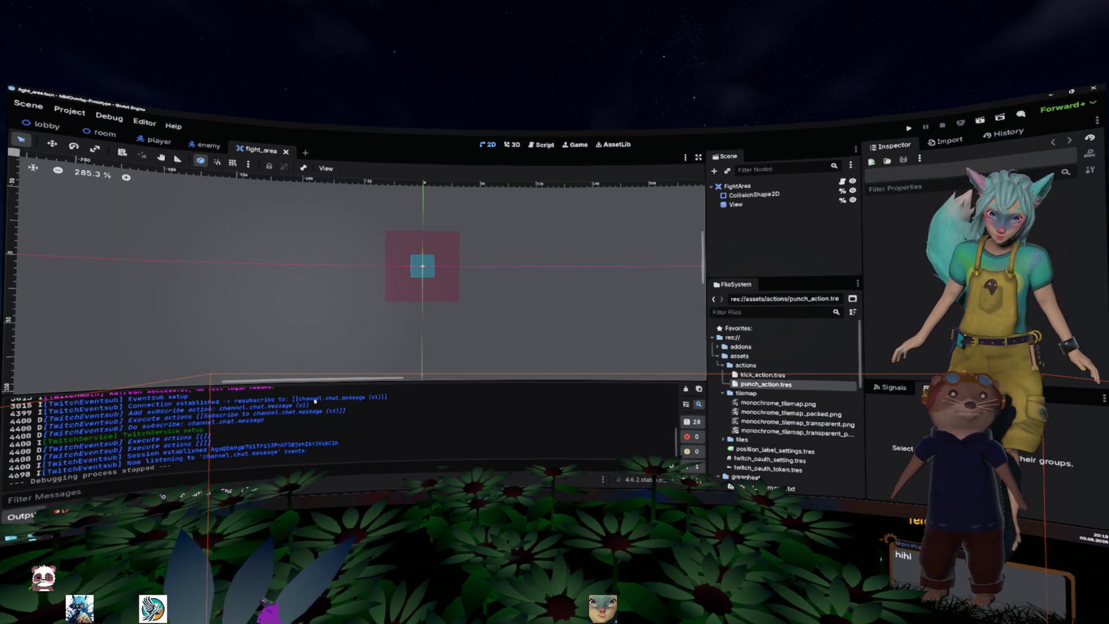
pyautogui.hotkey('alt', 'Tab')
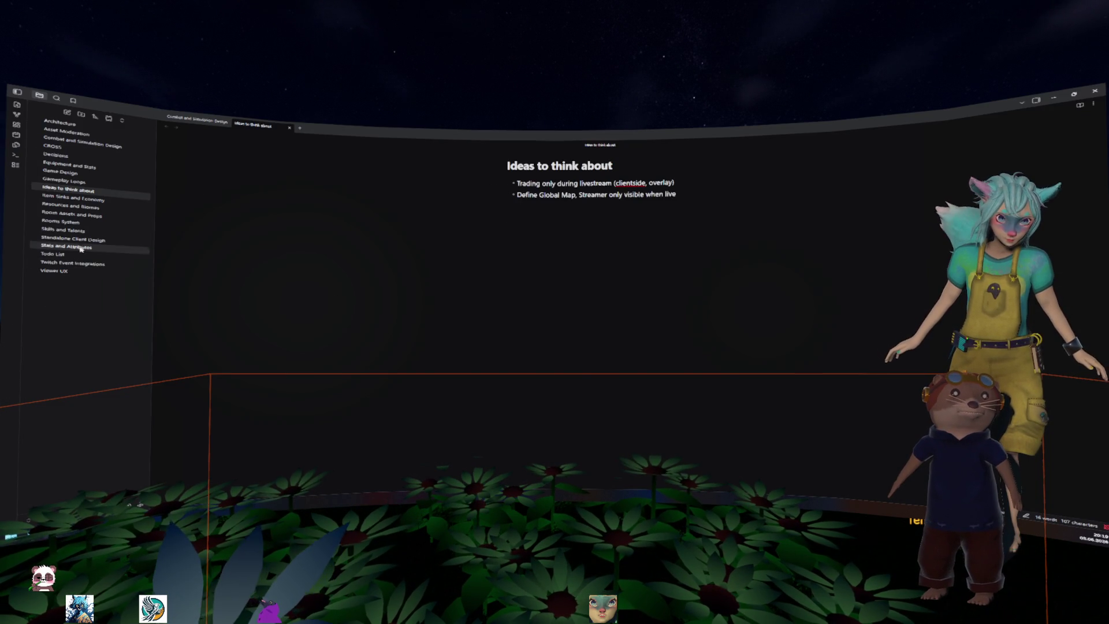
# Open the Todo List note and reformat the Phase 1 checklist lines starting at Keycloak Configuration
pyautogui.click(80, 256)
pyautogui.scroll(-2, 543, 231)
pyautogui.click(640, 223)
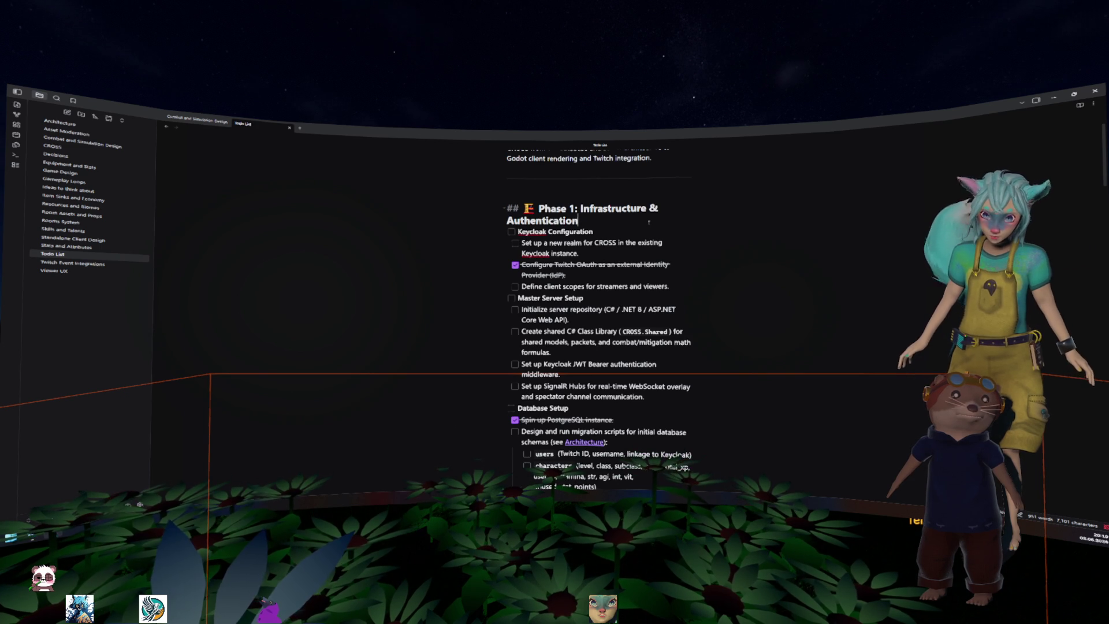
pyautogui.scroll(-1, 611, 234)
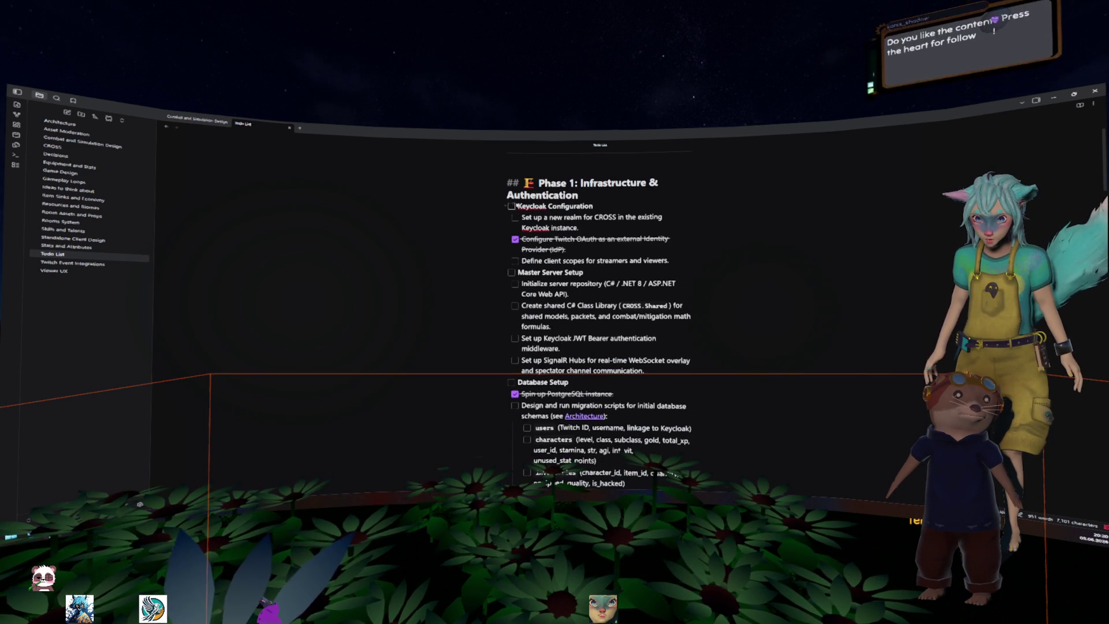
pyautogui.moveTo(516, 206)
pyautogui.mouseDown()
pyautogui.moveTo(771, 282)
pyautogui.moveTo(859, 360)
pyautogui.mouseUp()
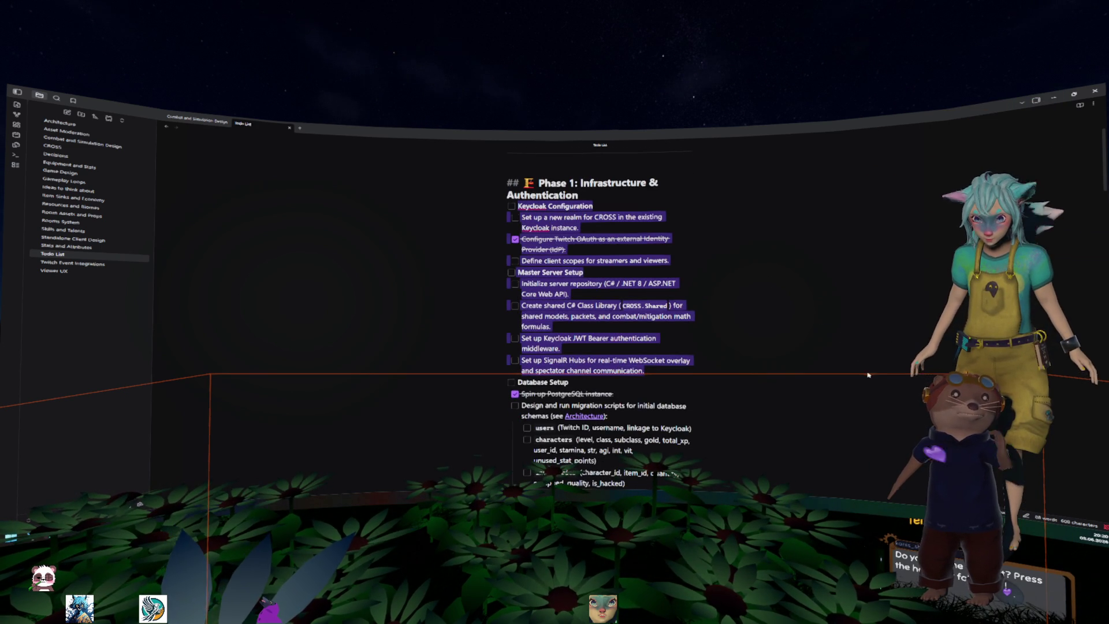
pyautogui.press('Up')
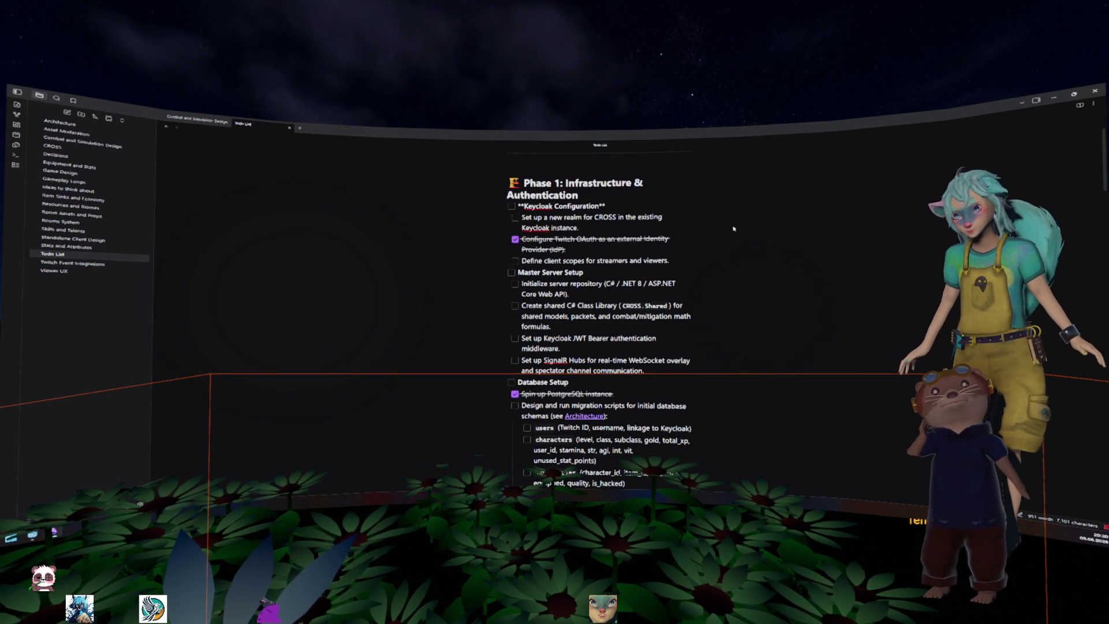
pyautogui.scroll(-5, 733, 229)
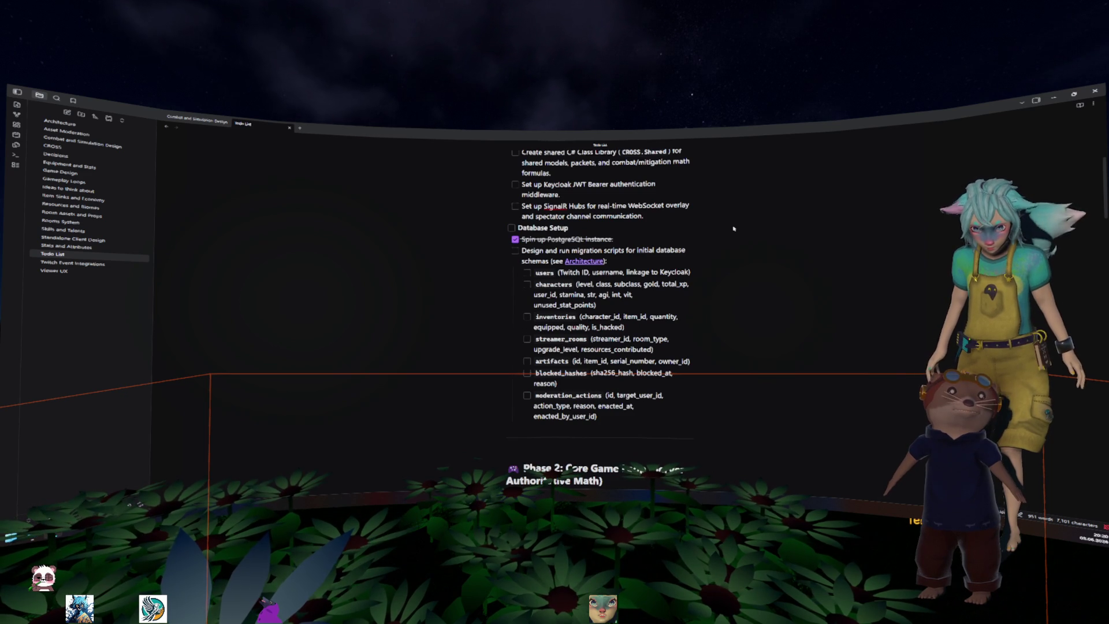
pyautogui.scroll(4, 733, 229)
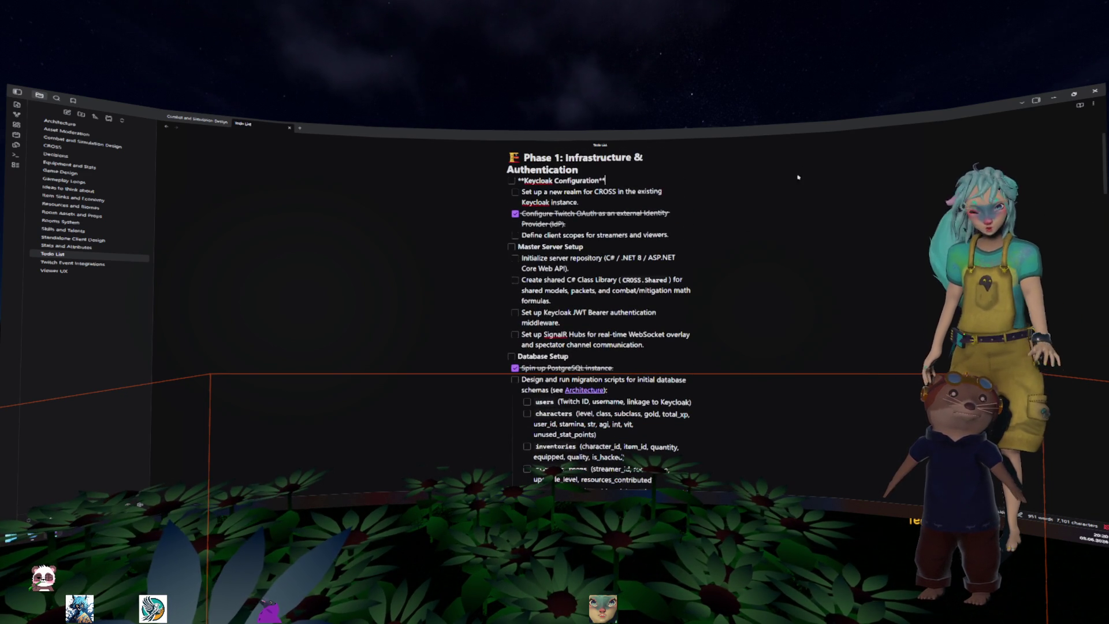
# Minimize Obsidian and close the fight_area, enemy, player and room scene tabs in Godot
pyautogui.click(1053, 98)
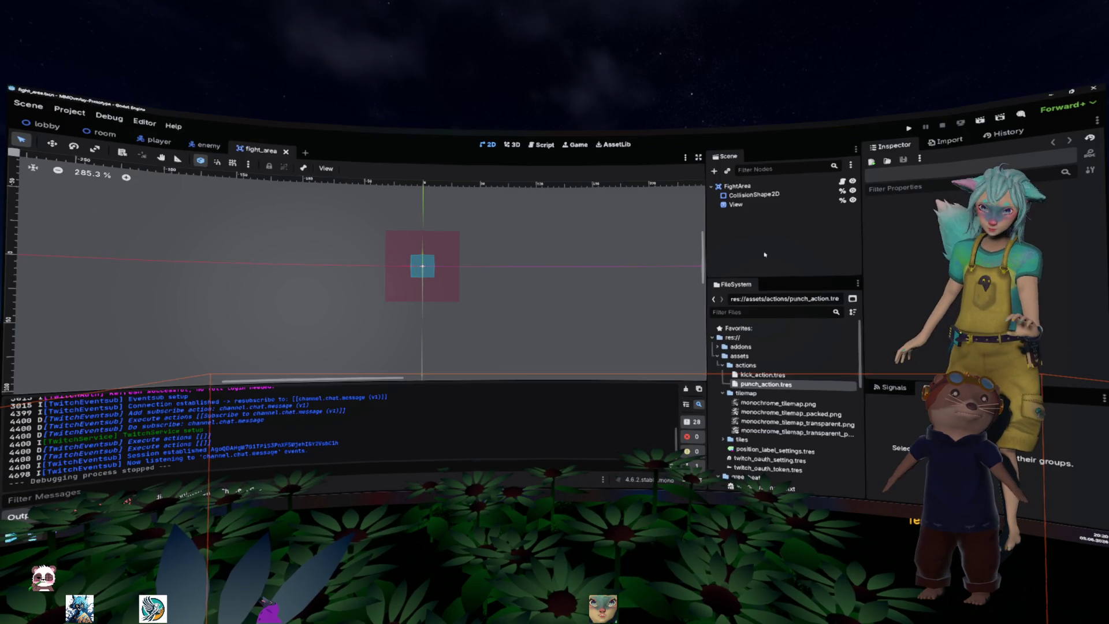
pyautogui.click(159, 141)
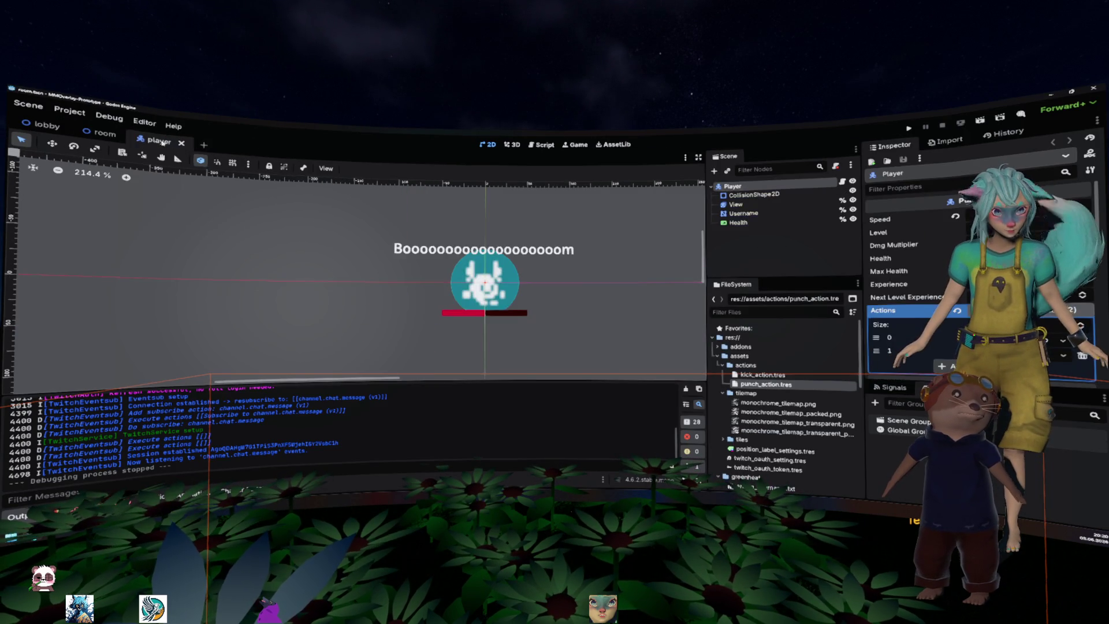
pyautogui.click(182, 143)
pyautogui.click(124, 134)
# Deselect the Lobby node and pan and zoom the 2D canvas to view its tilemap rooms
pyautogui.hscroll(-5, 285, 202)
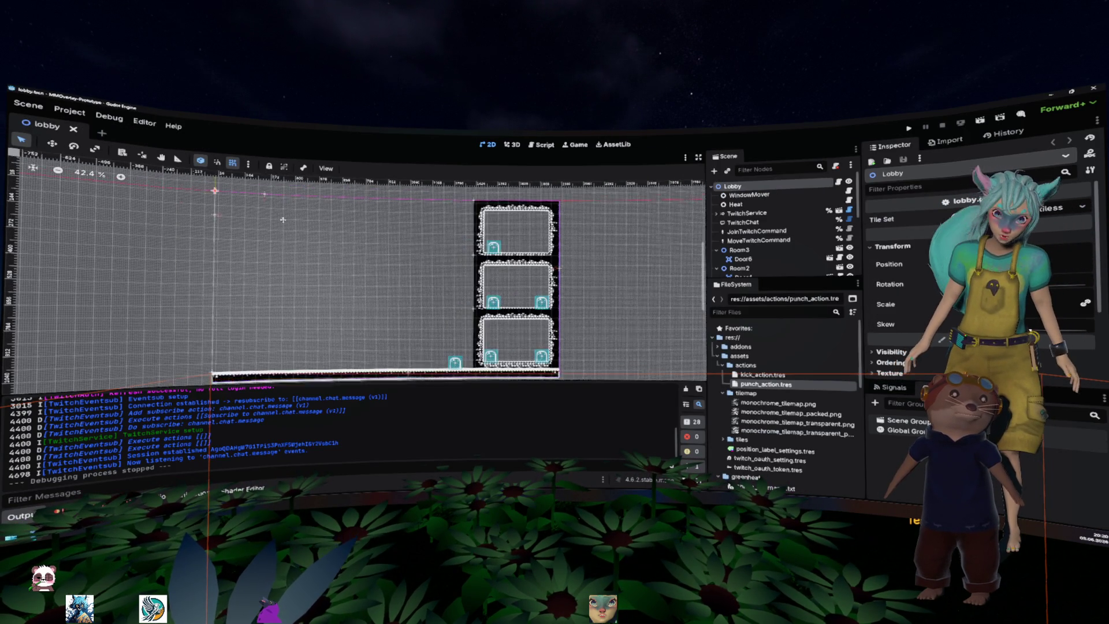
pyautogui.hscroll(1, 300, 222)
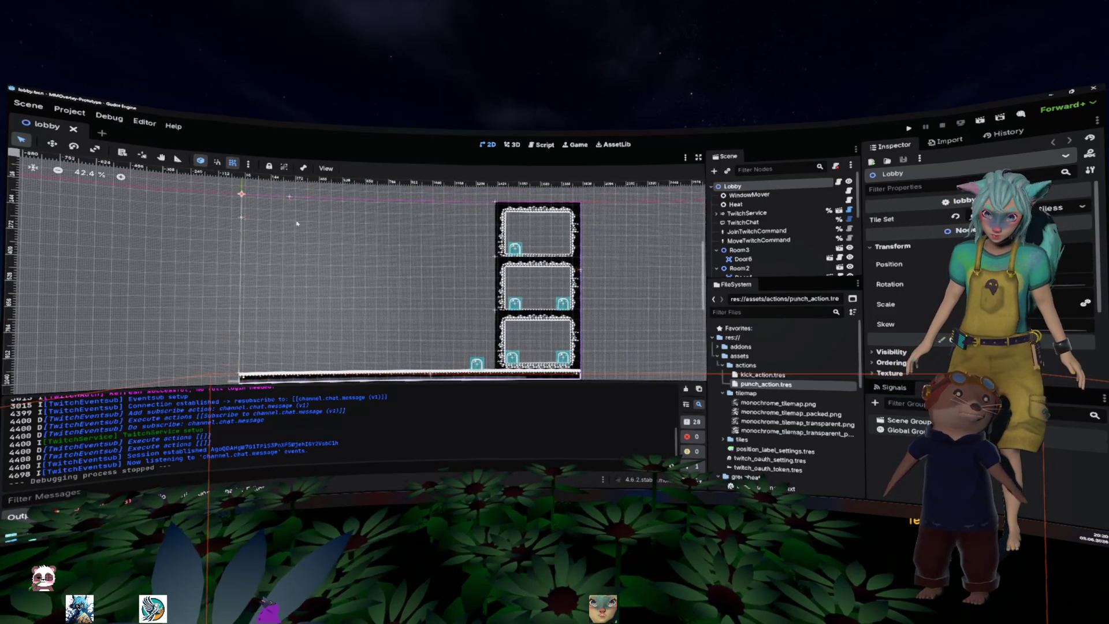
pyautogui.click(297, 223)
pyautogui.scroll(-3, 381, 254)
pyautogui.scroll(4, 379, 260)
pyautogui.scroll(-4, 377, 265)
pyautogui.scroll(2, 375, 264)
pyautogui.scroll(-2, 372, 267)
pyautogui.scroll(2, 368, 274)
pyautogui.scroll(-3, 367, 278)
pyautogui.scroll(2, 367, 277)
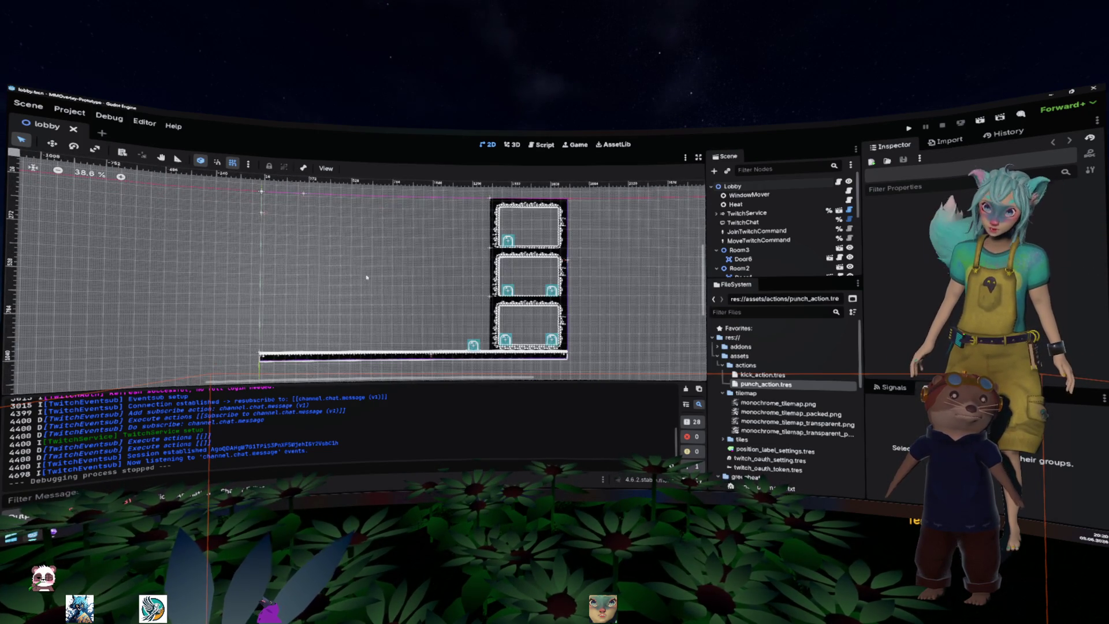
pyautogui.scroll(-1, 366, 278)
pyautogui.scroll(1, 366, 276)
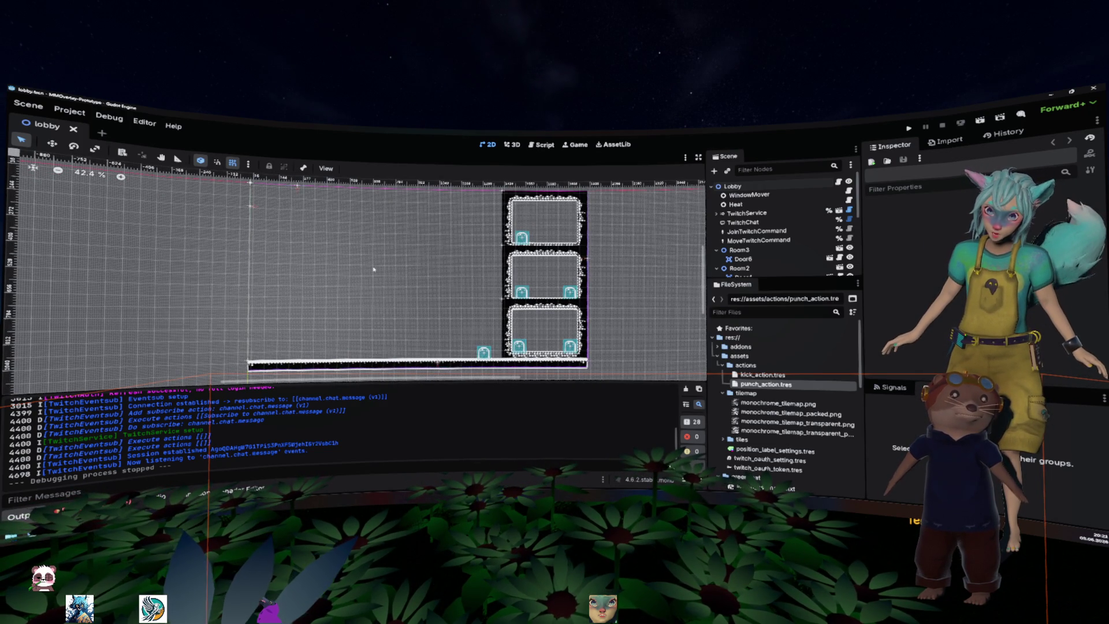
pyautogui.moveTo(373, 267); pyautogui.dragTo(401, 271)
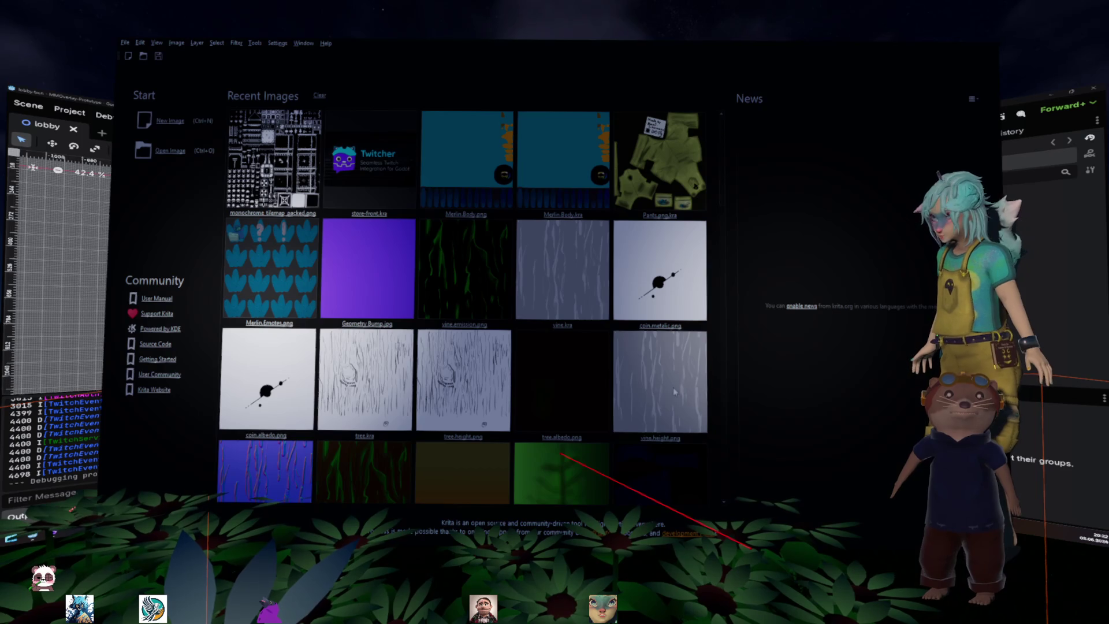
# Create a new blank Krita image in canvas-only mode, zoomed in for sketching
pyautogui.click(643, 413)
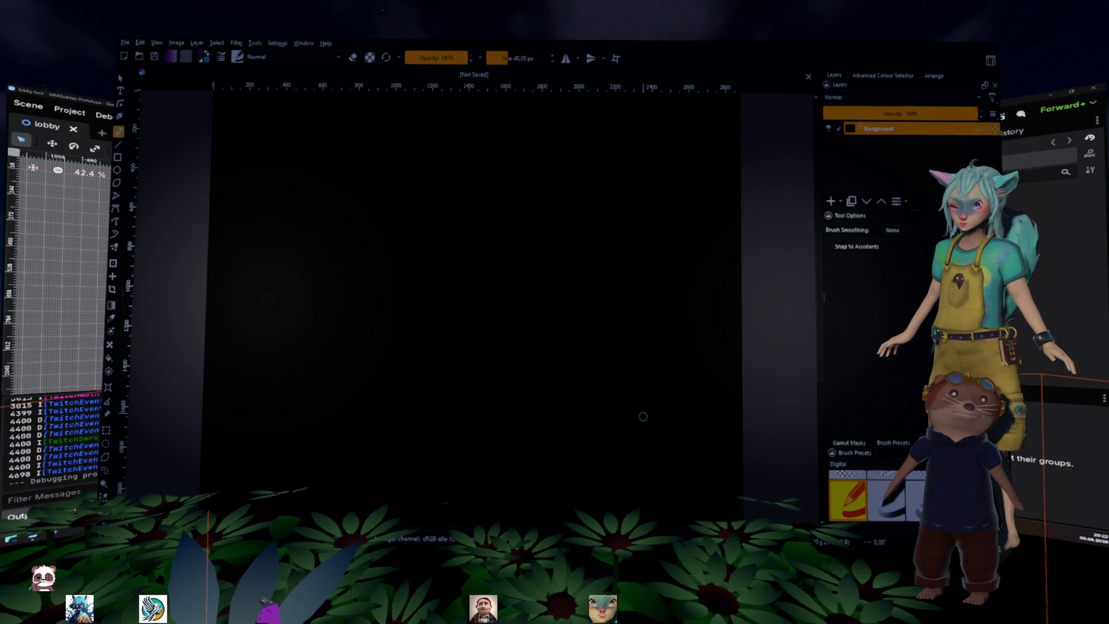
pyautogui.press('Tab')
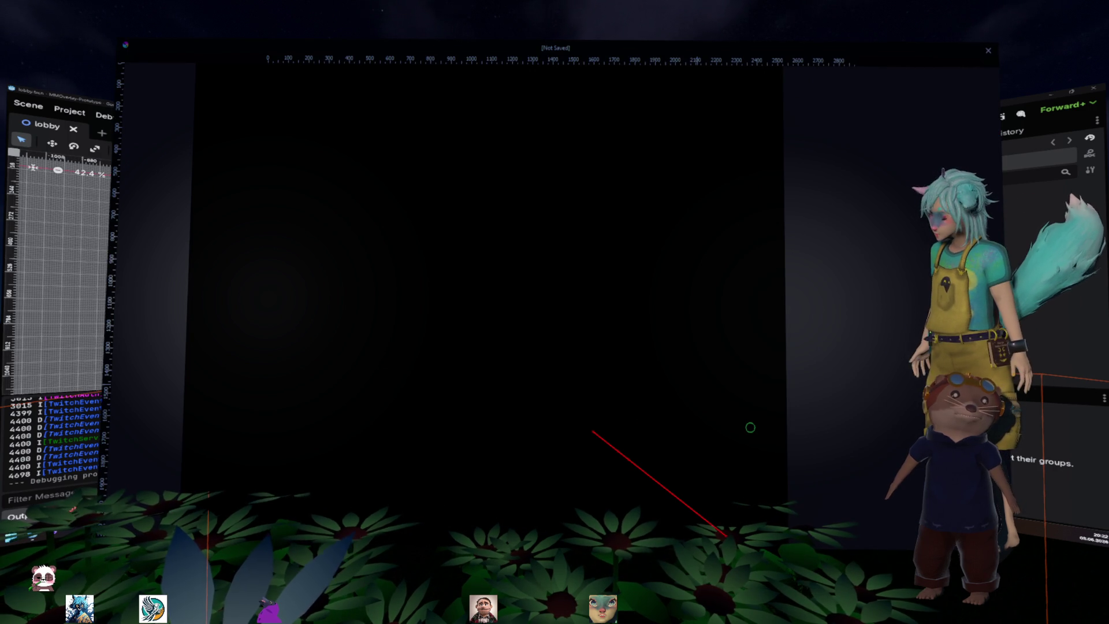
pyautogui.scroll(2, 458, 314)
pyautogui.scroll(3, 512, 280)
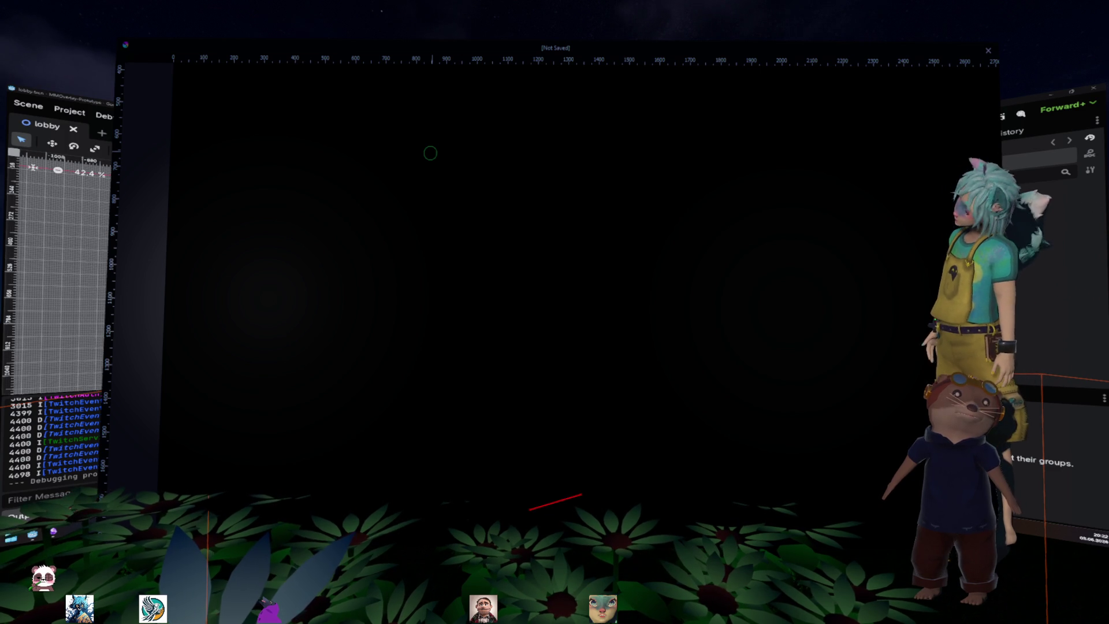
# Sketch a box labelled login with a down arrow beneath it
pyautogui.moveTo(246, 134)
pyautogui.mouseDown()
pyautogui.moveTo(254, 235)
pyautogui.moveTo(347, 113)
pyautogui.mouseUp()
pyautogui.moveTo(253, 236); pyautogui.dragTo(369, 207)
pyautogui.moveTo(345, 109); pyautogui.dragTo(360, 205)
pyautogui.moveTo(260, 151); pyautogui.dragTo(365, 122)
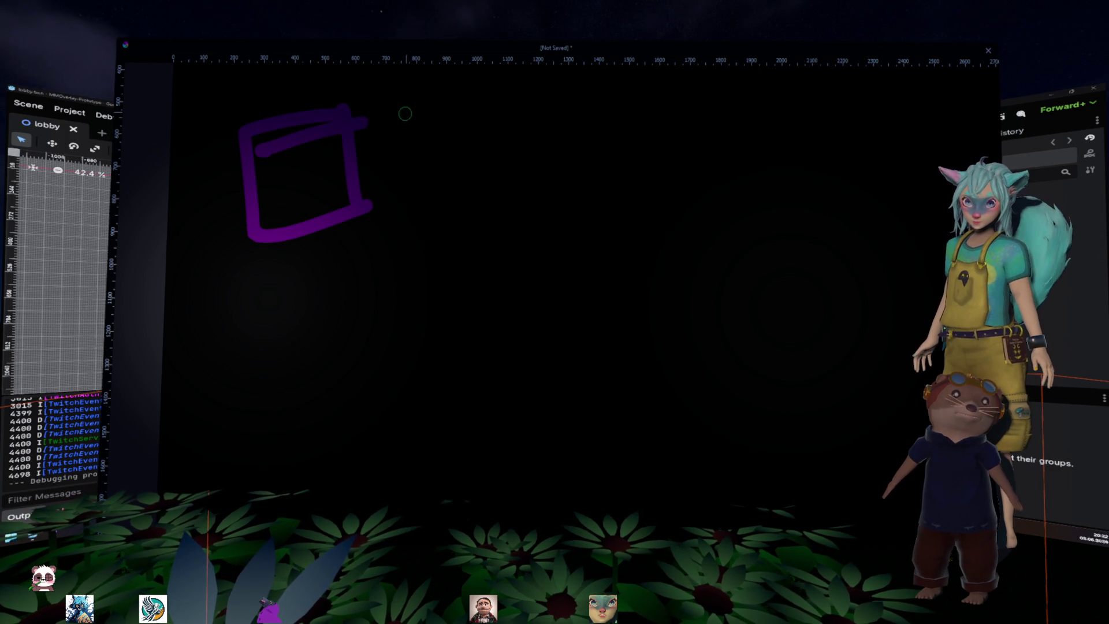
pyautogui.moveTo(273, 175); pyautogui.dragTo(292, 178)
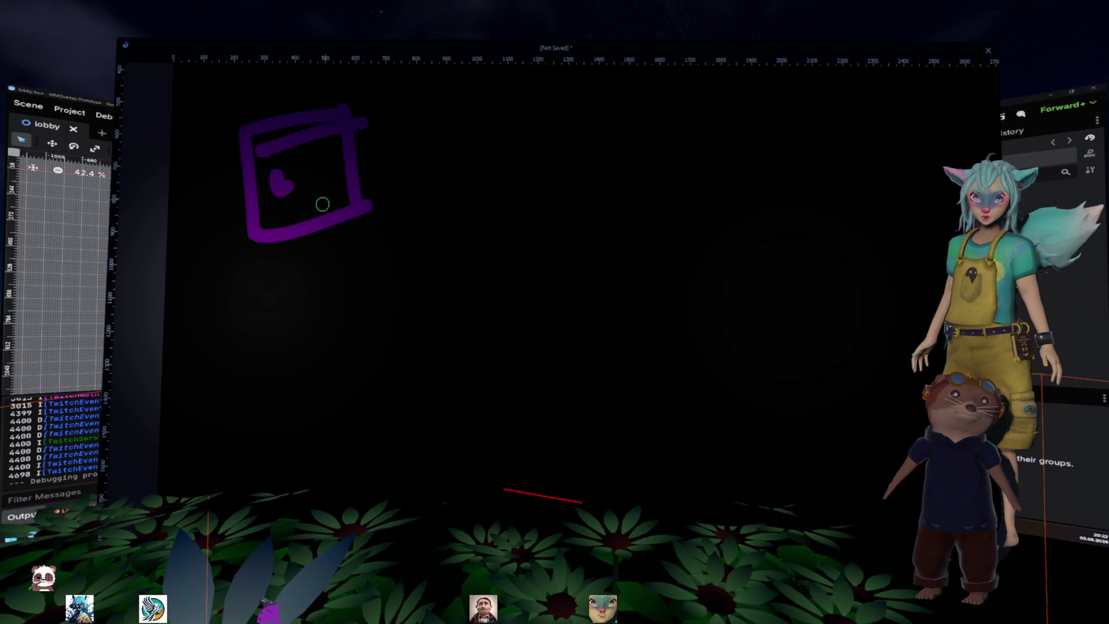
pyautogui.hotkey('ctrl', 'z')
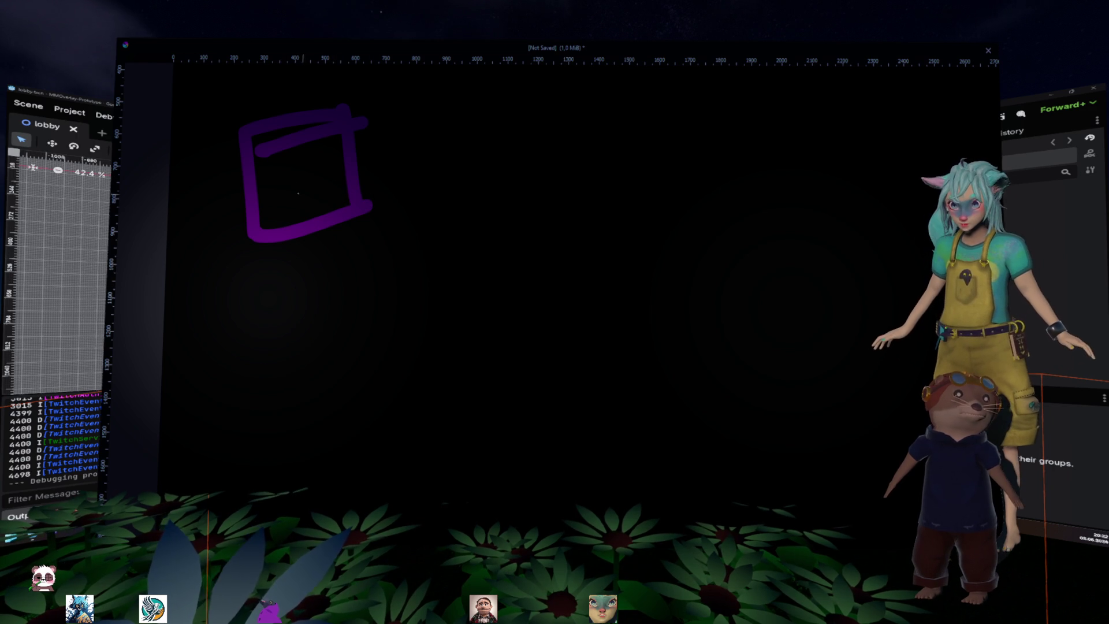
pyautogui.moveTo(272, 169)
pyautogui.mouseDown()
pyautogui.moveTo(269, 193)
pyautogui.moveTo(282, 180)
pyautogui.moveTo(284, 196)
pyautogui.moveTo(324, 184)
pyautogui.mouseUp()
pyautogui.moveTo(292, 242); pyautogui.dragTo(321, 326)
# Write Keycloak and Twitch below the arrow, with a curved return arrow labelled AT
pyautogui.moveTo(241, 421)
pyautogui.mouseDown()
pyautogui.moveTo(243, 463)
pyautogui.moveTo(292, 461)
pyautogui.mouseUp()
pyautogui.moveTo(303, 444)
pyautogui.mouseDown()
pyautogui.moveTo(285, 477)
pyautogui.moveTo(344, 408)
pyautogui.moveTo(337, 469)
pyautogui.moveTo(358, 462)
pyautogui.moveTo(356, 446)
pyautogui.moveTo(378, 462)
pyautogui.mouseUp()
pyautogui.moveTo(391, 406)
pyautogui.mouseDown()
pyautogui.moveTo(382, 446)
pyautogui.moveTo(480, 438)
pyautogui.mouseUp()
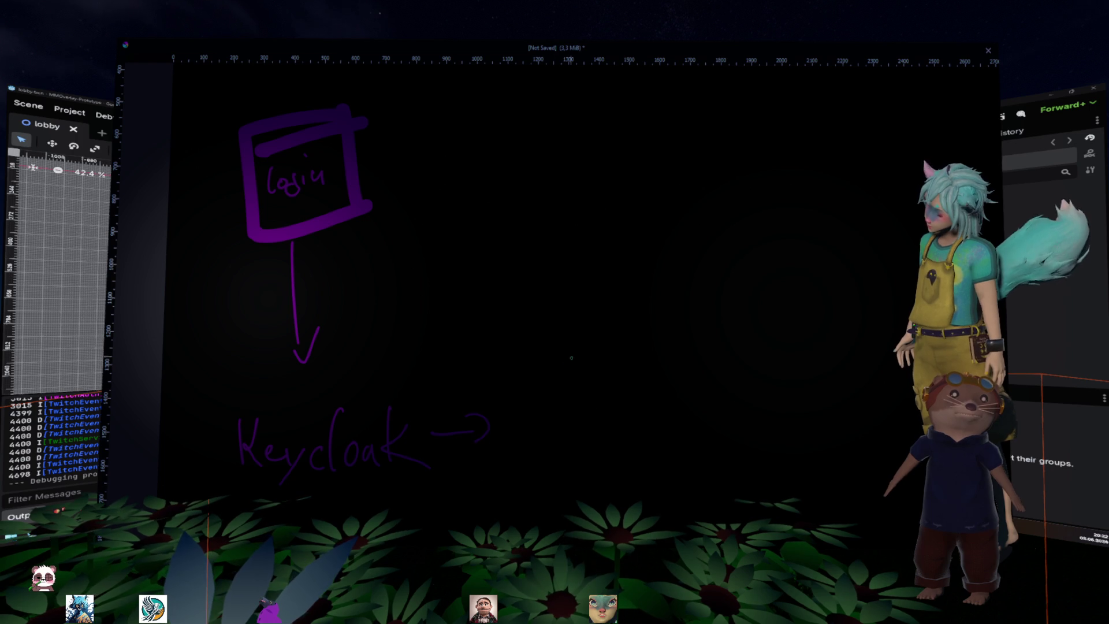
pyautogui.moveTo(514, 393); pyautogui.dragTo(518, 442)
pyautogui.moveTo(498, 392); pyautogui.dragTo(543, 383)
pyautogui.moveTo(563, 421)
pyautogui.mouseDown()
pyautogui.moveTo(567, 439)
pyautogui.moveTo(588, 438)
pyautogui.mouseUp()
pyautogui.moveTo(603, 369)
pyautogui.mouseDown()
pyautogui.moveTo(607, 411)
pyautogui.moveTo(620, 415)
pyautogui.mouseUp()
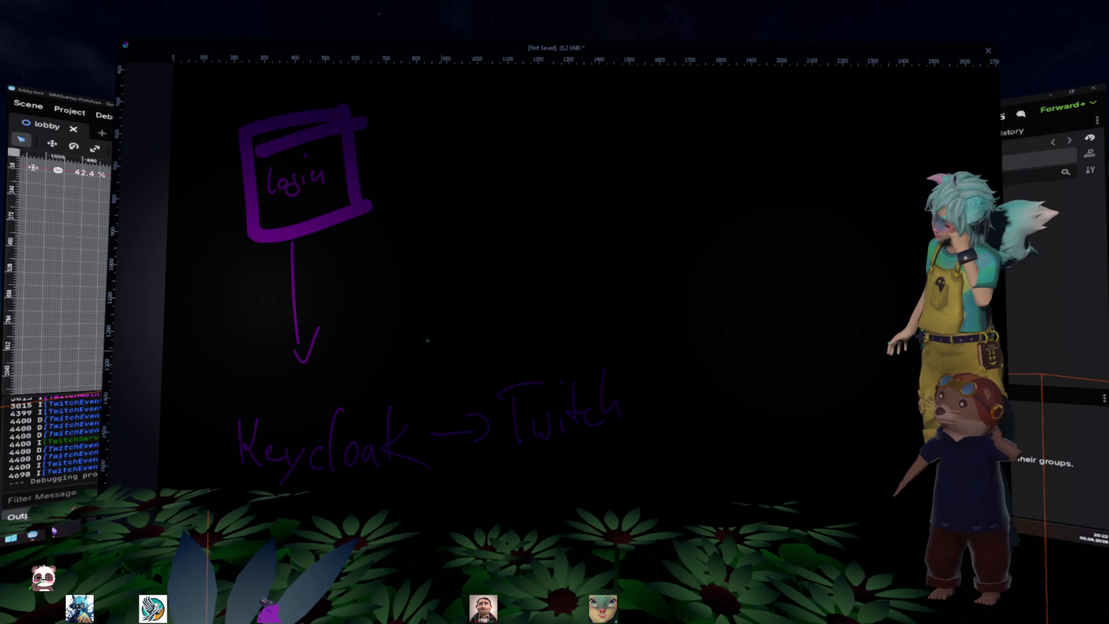
pyautogui.moveTo(453, 379)
pyautogui.mouseDown()
pyautogui.moveTo(397, 373)
pyautogui.moveTo(393, 386)
pyautogui.mouseUp()
pyautogui.moveTo(411, 348); pyautogui.dragTo(452, 312)
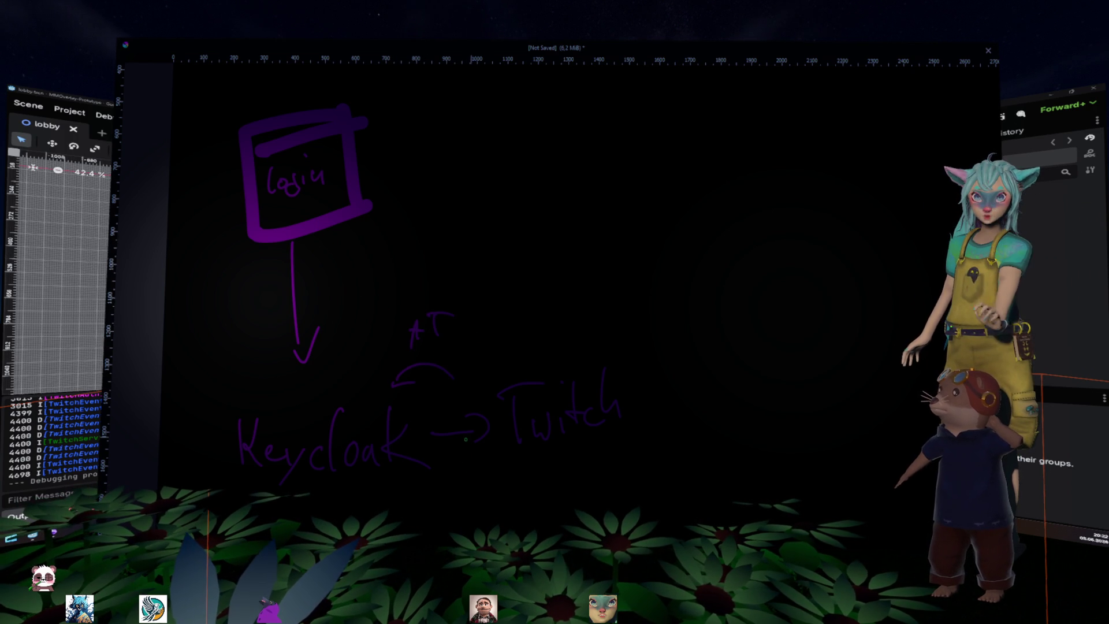
# Draw a line from Keycloak to Server labelled Authenticate and a curved arrow back toward Twitch
pyautogui.scroll(-4, 516, 356)
pyautogui.moveTo(357, 377)
pyautogui.mouseDown()
pyautogui.moveTo(395, 454)
pyautogui.moveTo(457, 489)
pyautogui.moveTo(528, 493)
pyautogui.mouseUp()
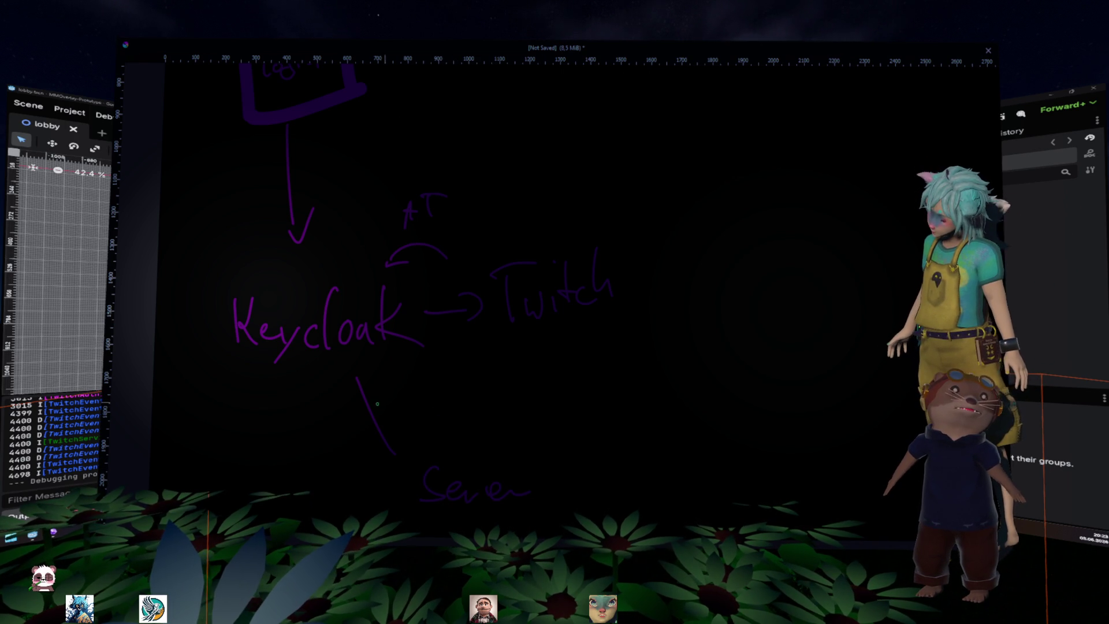
pyautogui.moveTo(384, 412); pyautogui.dragTo(411, 410)
pyautogui.moveTo(407, 399); pyautogui.dragTo(485, 404)
pyautogui.moveTo(495, 393); pyautogui.dragTo(499, 395)
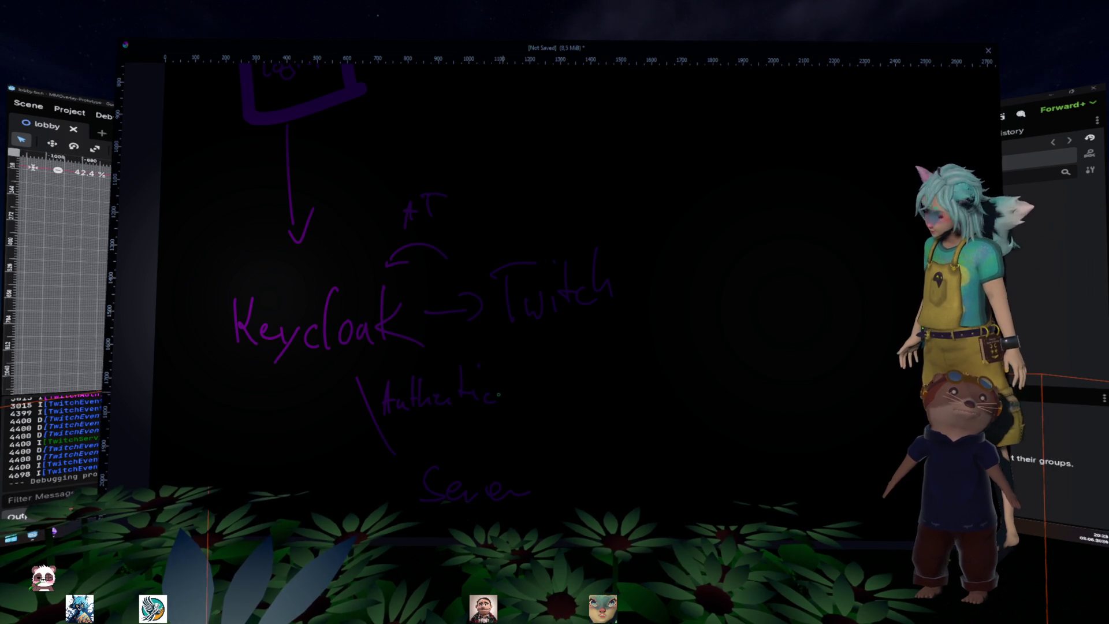
pyautogui.moveTo(551, 458)
pyautogui.mouseDown()
pyautogui.moveTo(592, 364)
pyautogui.moveTo(572, 353)
pyautogui.mouseUp()
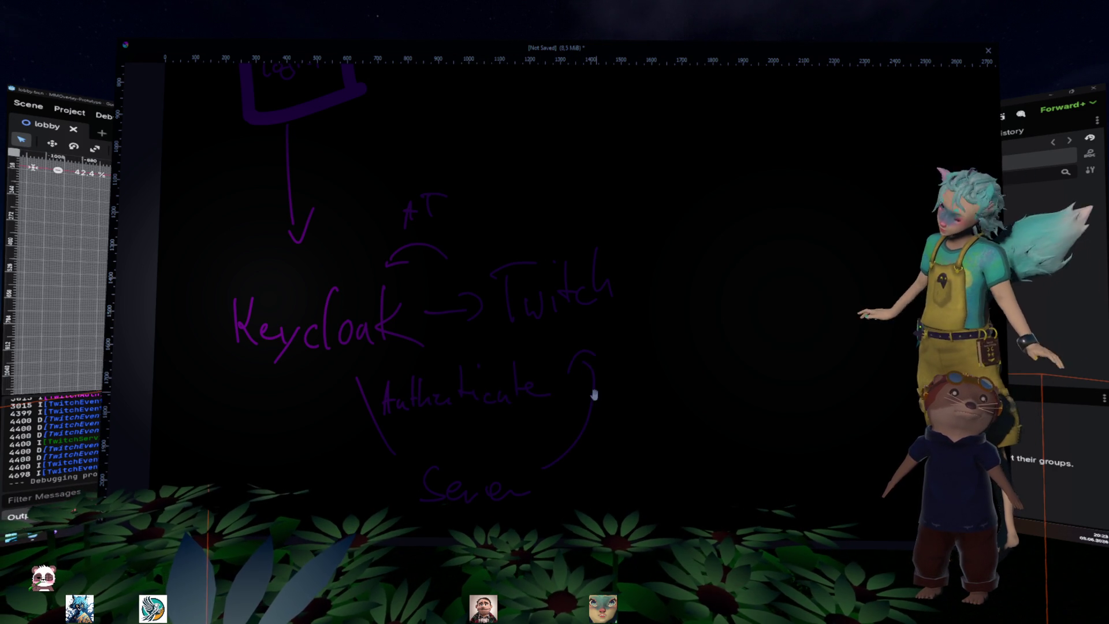
pyautogui.scroll(5, 452, 190)
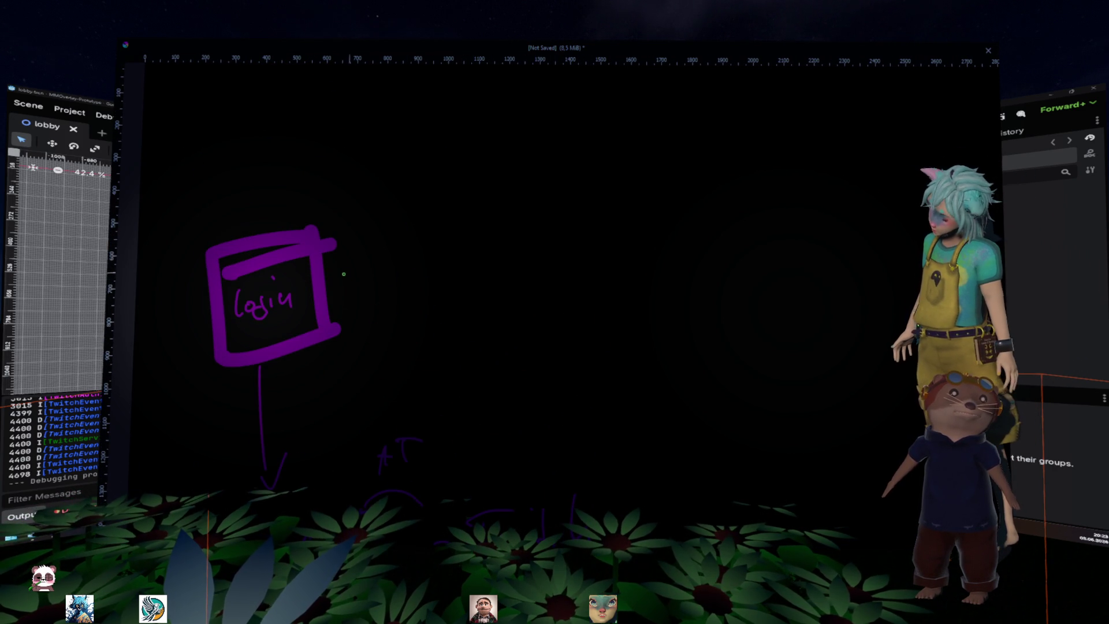
# Draw a short line from the login box's right side ending in a handwritten 'Chat' label
pyautogui.moveTo(326, 286); pyautogui.dragTo(388, 261)
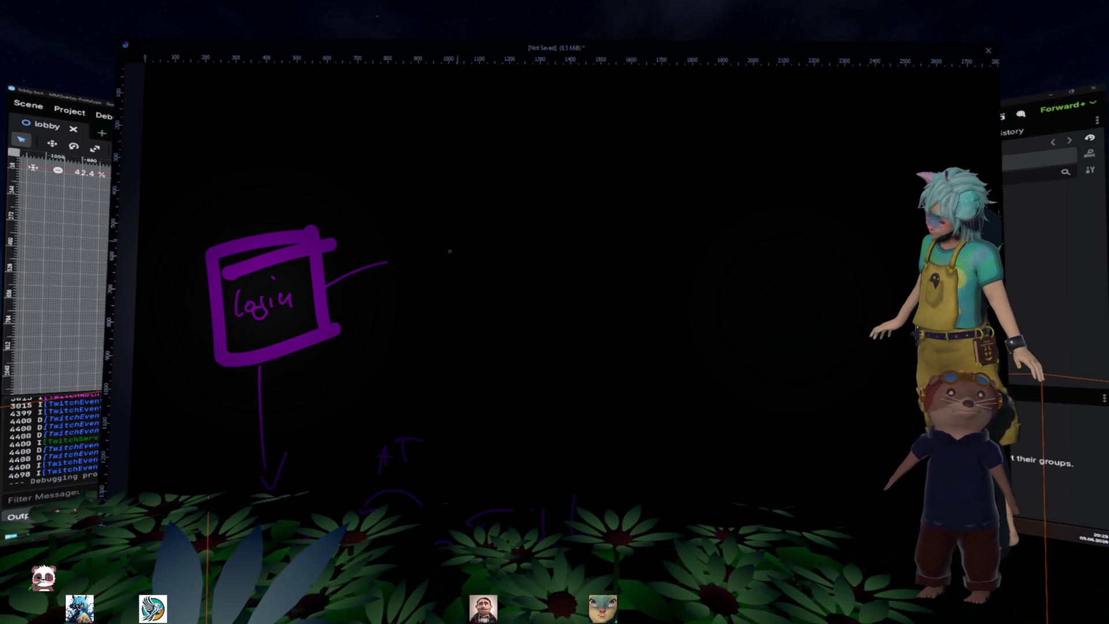
pyautogui.moveTo(444, 237)
pyautogui.mouseDown()
pyautogui.moveTo(449, 265)
pyautogui.moveTo(553, 237)
pyautogui.mouseUp()
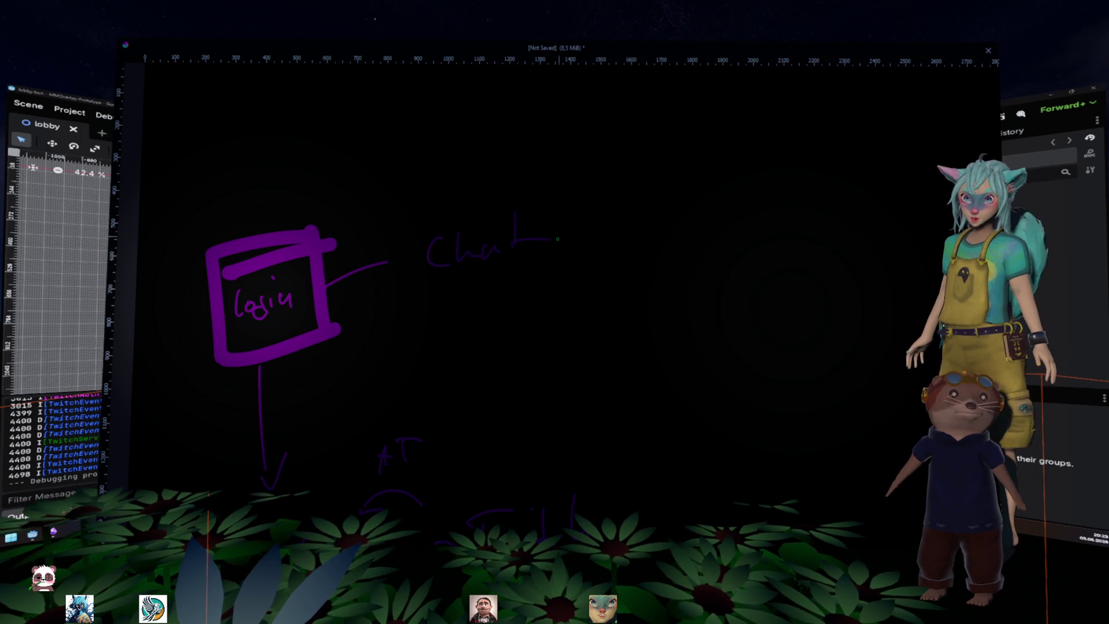
pyautogui.scroll(-2, 459, 329)
# Pan to empty canvas space and draw a box with 'Login' written inside
pyautogui.moveTo(477, 280); pyautogui.dragTo(523, 307)
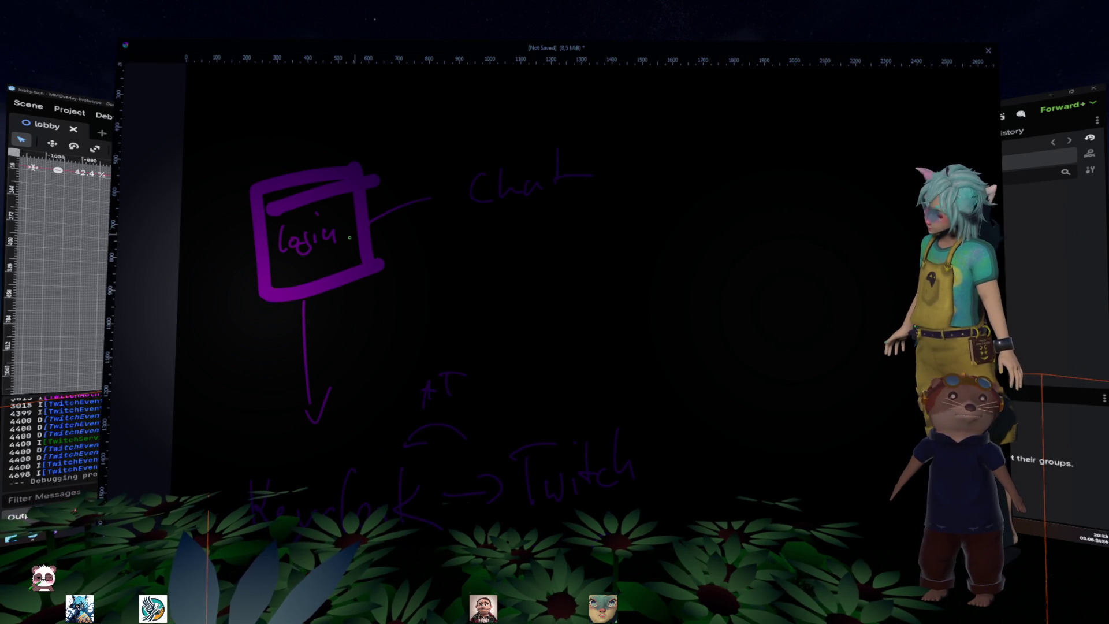
pyautogui.moveTo(697, 223); pyautogui.dragTo(465, 269)
pyautogui.moveTo(388, 159)
pyautogui.mouseDown()
pyautogui.moveTo(396, 257)
pyautogui.moveTo(485, 146)
pyautogui.mouseUp()
pyautogui.moveTo(393, 178); pyautogui.dragTo(460, 160)
pyautogui.moveTo(494, 139); pyautogui.dragTo(475, 270)
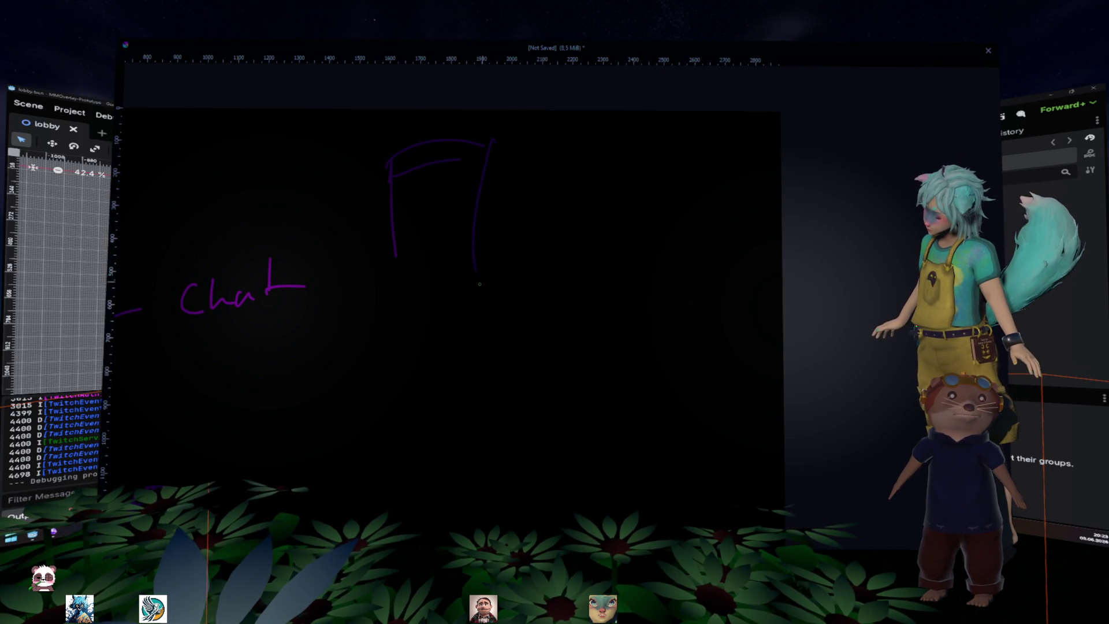
pyautogui.moveTo(412, 196)
pyautogui.mouseDown()
pyautogui.moveTo(413, 213)
pyautogui.moveTo(438, 219)
pyautogui.moveTo(427, 224)
pyautogui.mouseUp()
pyautogui.rightClick(453, 223)
pyautogui.moveTo(385, 264); pyautogui.dragTo(470, 263)
# Draw an arrow from Login to the word 'Twitch' and label it 'AT'
pyautogui.moveTo(485, 216); pyautogui.dragTo(577, 224)
pyautogui.moveTo(561, 209); pyautogui.dragTo(564, 234)
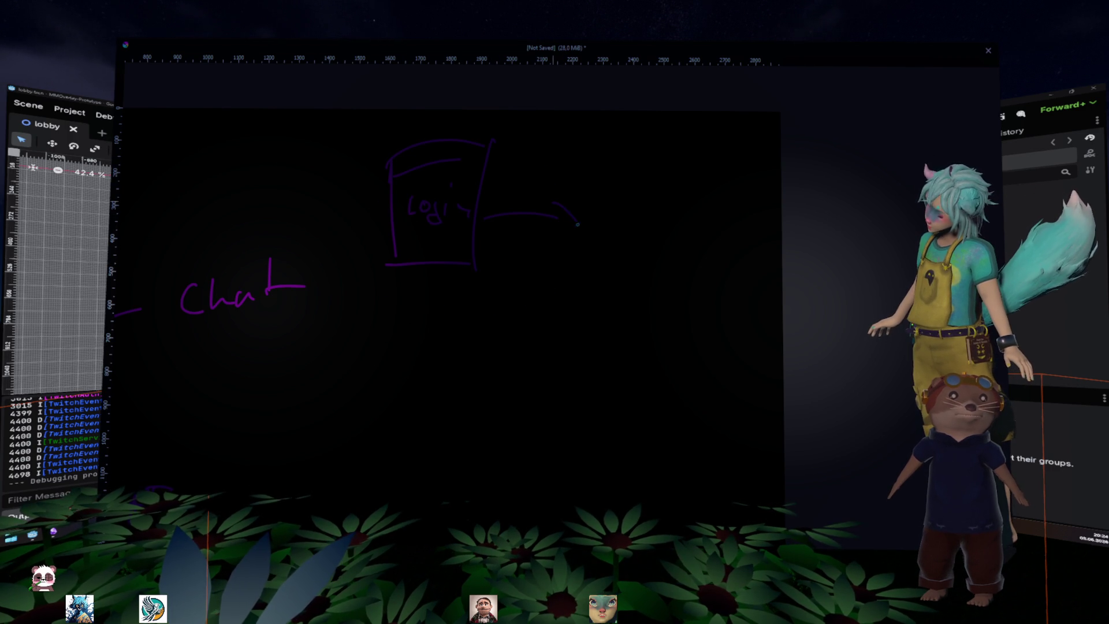
pyautogui.moveTo(603, 198); pyautogui.dragTo(634, 194)
pyautogui.moveTo(621, 199)
pyautogui.mouseDown()
pyautogui.moveTo(622, 236)
pyautogui.moveTo(658, 215)
pyautogui.moveTo(668, 242)
pyautogui.mouseUp()
pyautogui.moveTo(682, 196)
pyautogui.mouseDown()
pyautogui.moveTo(684, 242)
pyautogui.moveTo(693, 237)
pyautogui.mouseUp()
pyautogui.moveTo(708, 230); pyautogui.dragTo(702, 243)
pyautogui.moveTo(714, 197); pyautogui.dragTo(734, 238)
pyautogui.moveTo(518, 190)
pyautogui.mouseDown()
pyautogui.moveTo(527, 167)
pyautogui.moveTo(535, 189)
pyautogui.mouseUp()
pyautogui.moveTo(534, 169); pyautogui.dragTo(566, 167)
pyautogui.moveTo(546, 168); pyautogui.dragTo(544, 191)
# Draw a line down from the Login box to the word 'Server' and box it
pyautogui.moveTo(427, 269)
pyautogui.mouseDown()
pyautogui.moveTo(430, 347)
pyautogui.moveTo(448, 354)
pyautogui.mouseUp()
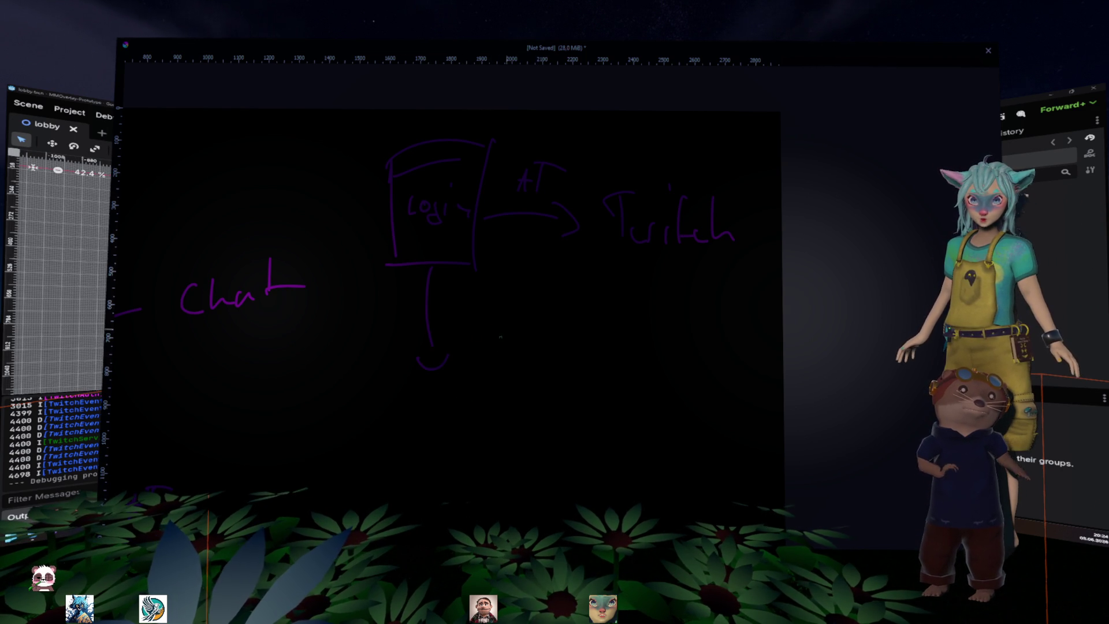
pyautogui.moveTo(504, 309); pyautogui.dragTo(531, 222)
pyautogui.moveTo(452, 315)
pyautogui.mouseDown()
pyautogui.moveTo(428, 353)
pyautogui.moveTo(514, 337)
pyautogui.moveTo(534, 347)
pyautogui.moveTo(558, 334)
pyautogui.mouseUp()
pyautogui.moveTo(555, 372); pyautogui.dragTo(624, 286)
pyautogui.moveTo(433, 216); pyautogui.dragTo(595, 236)
pyautogui.moveTo(428, 226)
pyautogui.mouseDown()
pyautogui.moveTo(421, 306)
pyautogui.moveTo(609, 338)
pyautogui.mouseUp()
pyautogui.moveTo(425, 271)
pyautogui.mouseDown()
pyautogui.moveTo(413, 392)
pyautogui.moveTo(572, 280)
pyautogui.mouseUp()
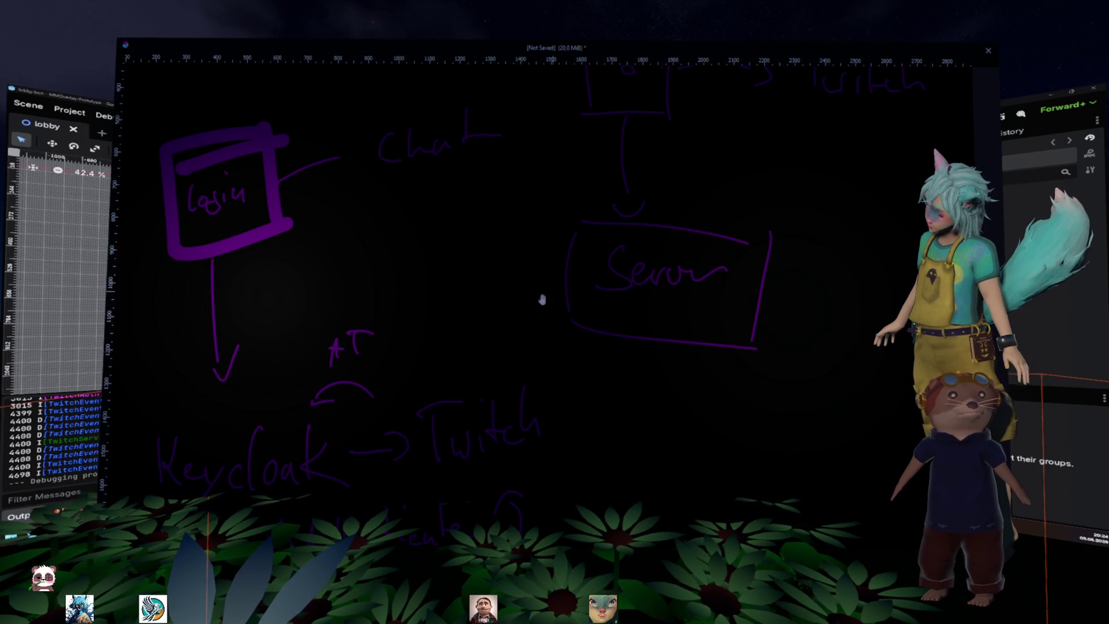
# Label the Login-to-Server line 'AT' and write 'JWT' inside the Server box
pyautogui.moveTo(634, 200); pyautogui.dragTo(529, 309)
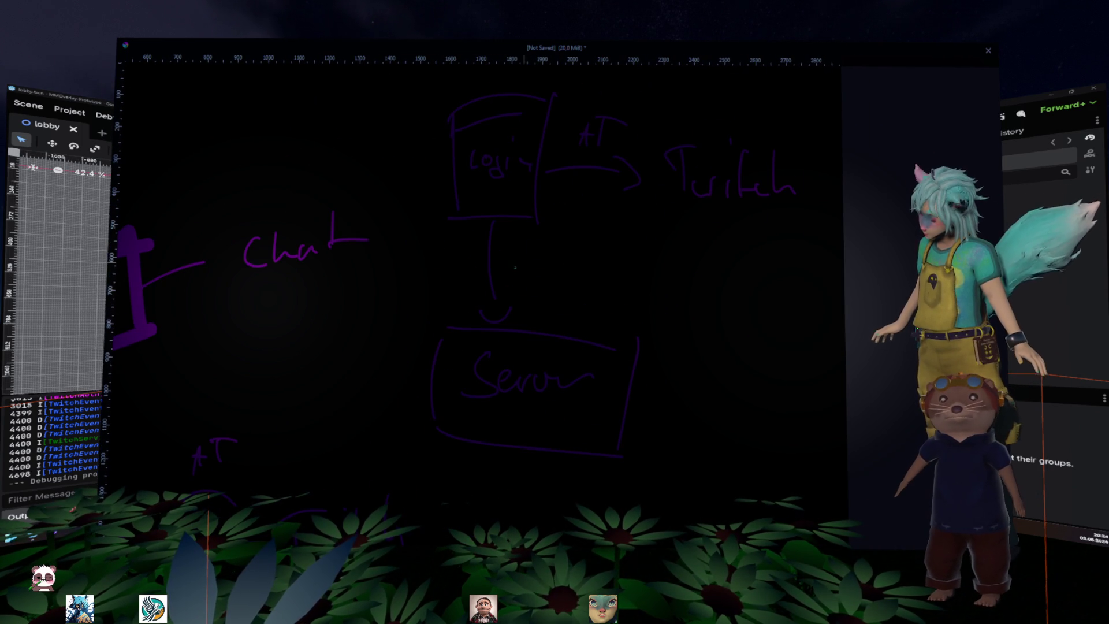
pyautogui.moveTo(510, 268)
pyautogui.mouseDown()
pyautogui.moveTo(534, 265)
pyautogui.moveTo(572, 234)
pyautogui.moveTo(540, 269)
pyautogui.mouseUp()
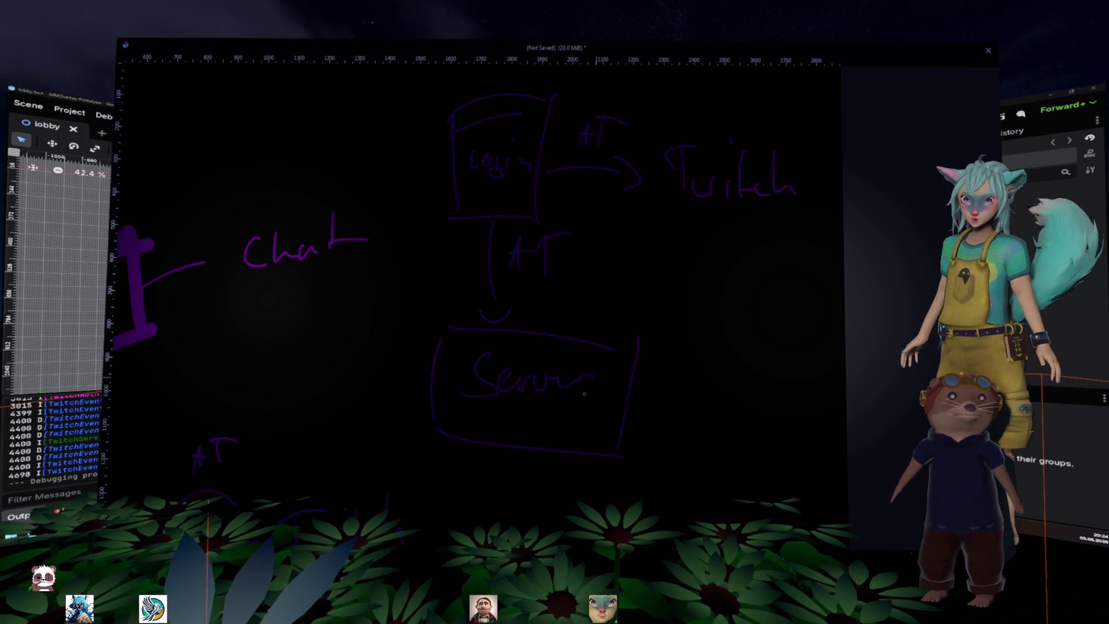
pyautogui.moveTo(552, 417)
pyautogui.mouseDown()
pyautogui.moveTo(575, 418)
pyautogui.moveTo(575, 441)
pyautogui.moveTo(590, 411)
pyautogui.mouseUp()
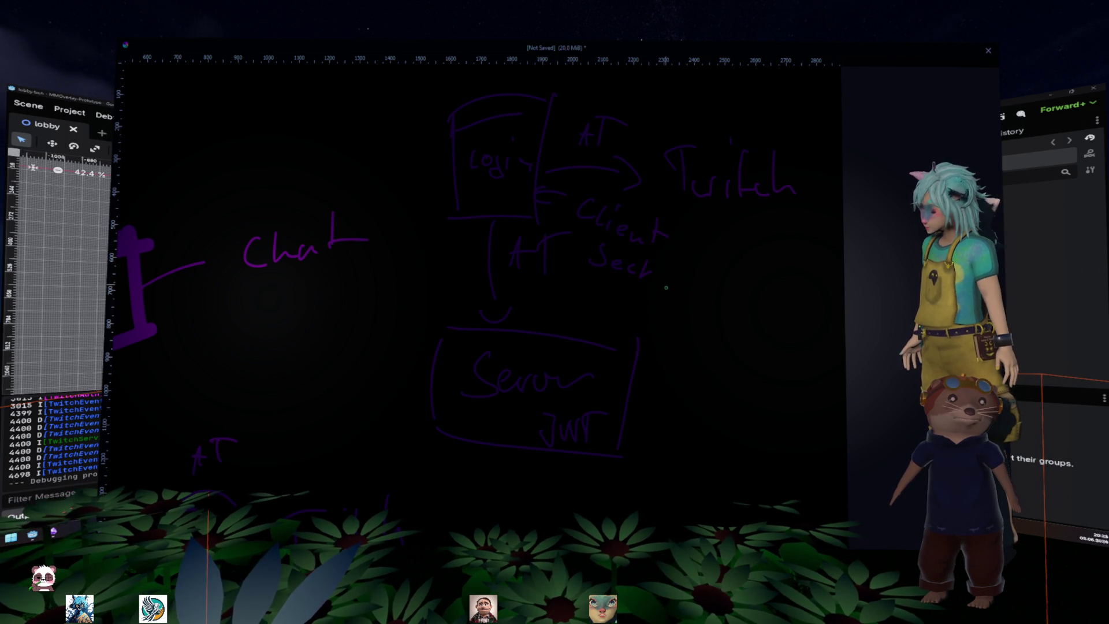
# Finish writing 'Secret' under Client, then erase most of that word again
pyautogui.moveTo(669, 257); pyautogui.dragTo(687, 286)
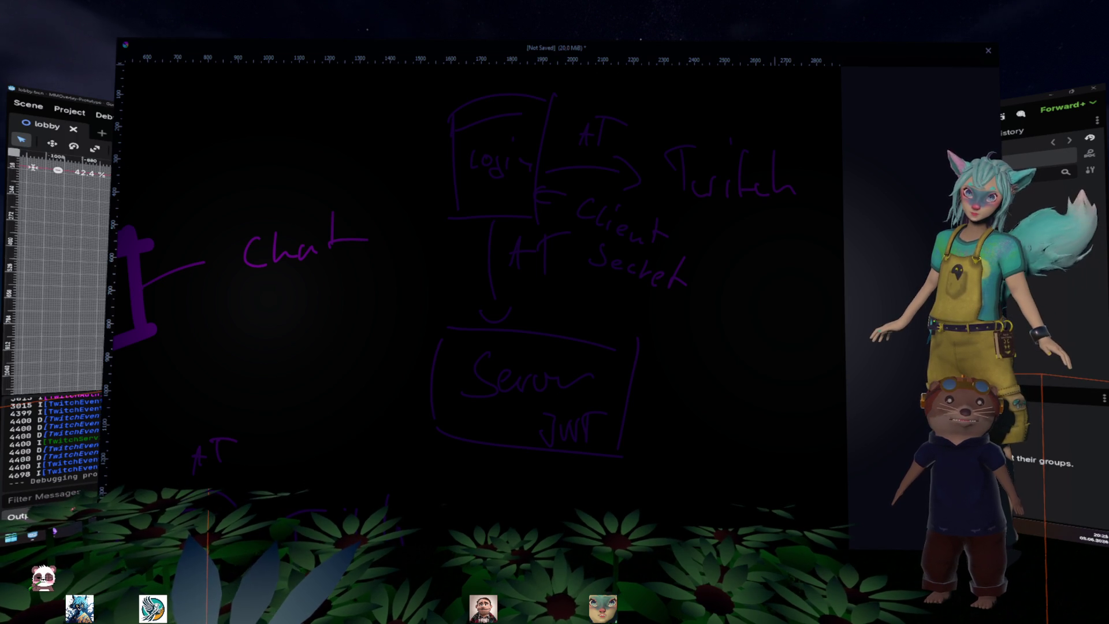
pyautogui.press('Escape')
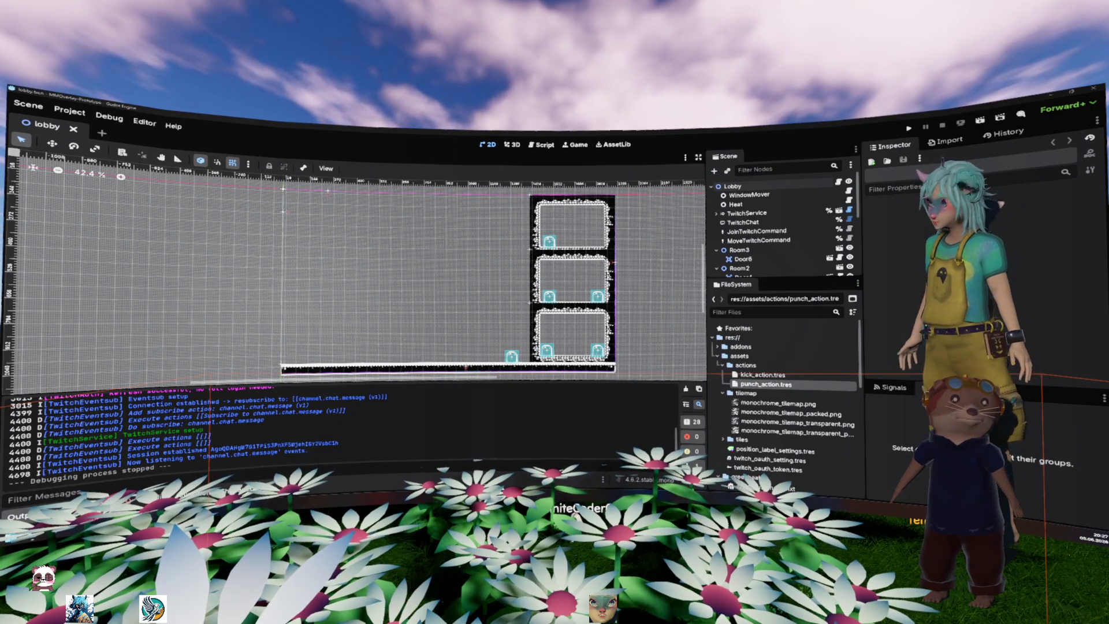
pyautogui.hotkey('alt', 'Tab')
pyautogui.moveTo(621, 281)
pyautogui.mouseDown()
pyautogui.moveTo(641, 264)
pyautogui.moveTo(673, 303)
pyautogui.mouseUp()
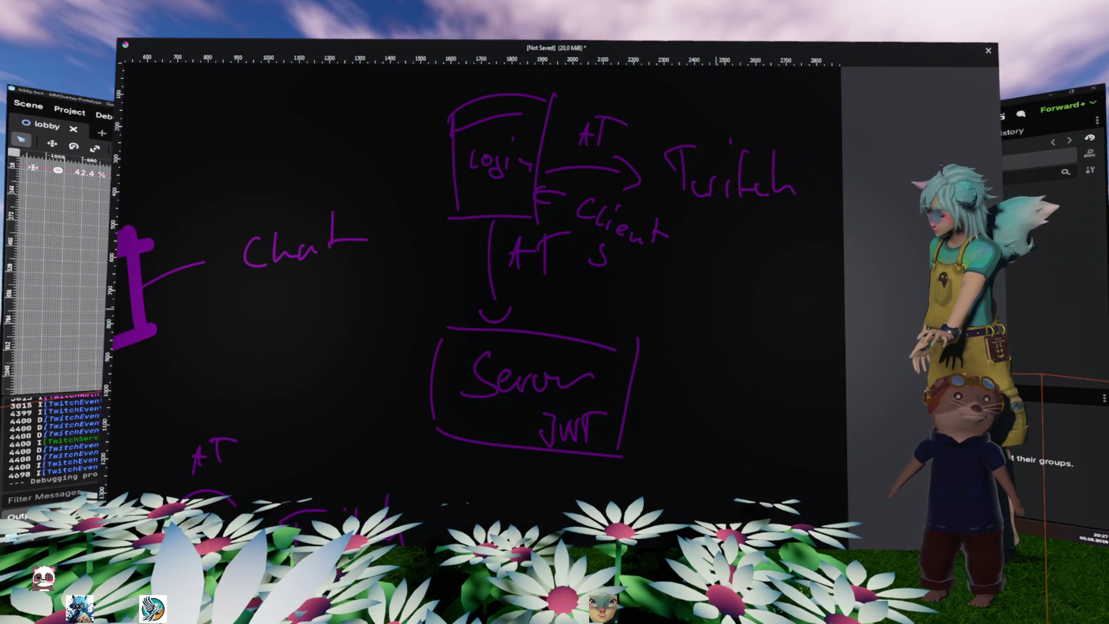
# Undo the Client label, stray S and return arrow, then view the Keycloak–Twitch sketch
pyautogui.hotkey('ctrl', 'z')
pyautogui.hotkey('ctrl', 'z')
pyautogui.hotkey('ctrl', 'z')
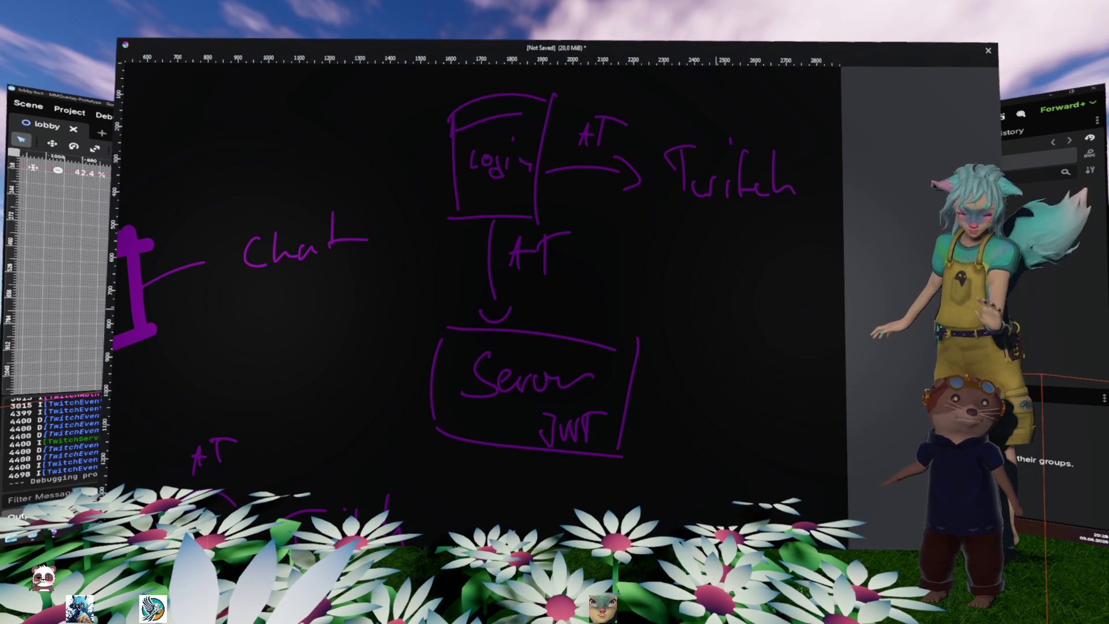
pyautogui.moveTo(354, 402)
pyautogui.mouseDown()
pyautogui.moveTo(549, 235)
pyautogui.moveTo(579, 163)
pyautogui.mouseUp()
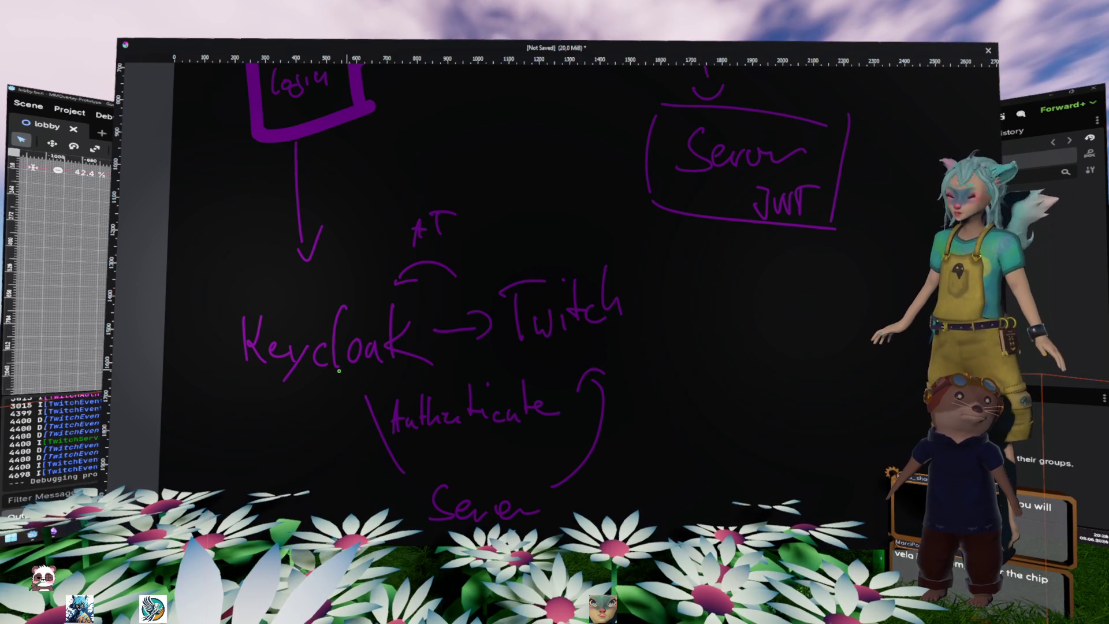
# Leave the Krita sketch for the Obsidian notes and open the Architecture note
pyautogui.moveTo(716, 265)
pyautogui.mouseDown()
pyautogui.moveTo(636, 370)
pyautogui.moveTo(722, 320)
pyautogui.mouseUp()
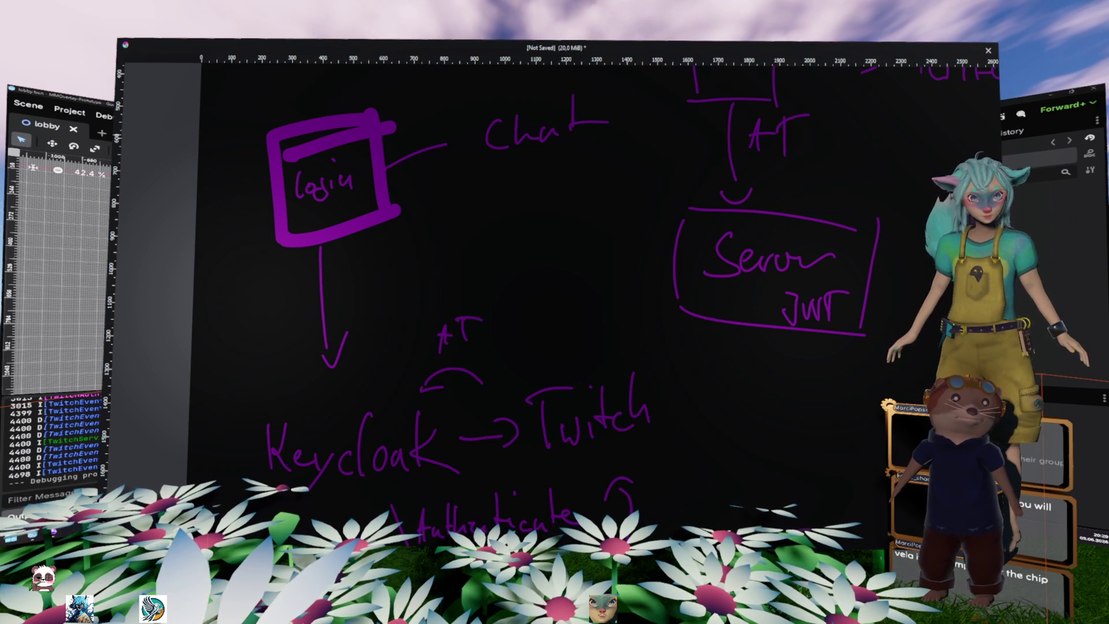
pyautogui.click(70, 529)
pyautogui.scroll(-3, 203, 206)
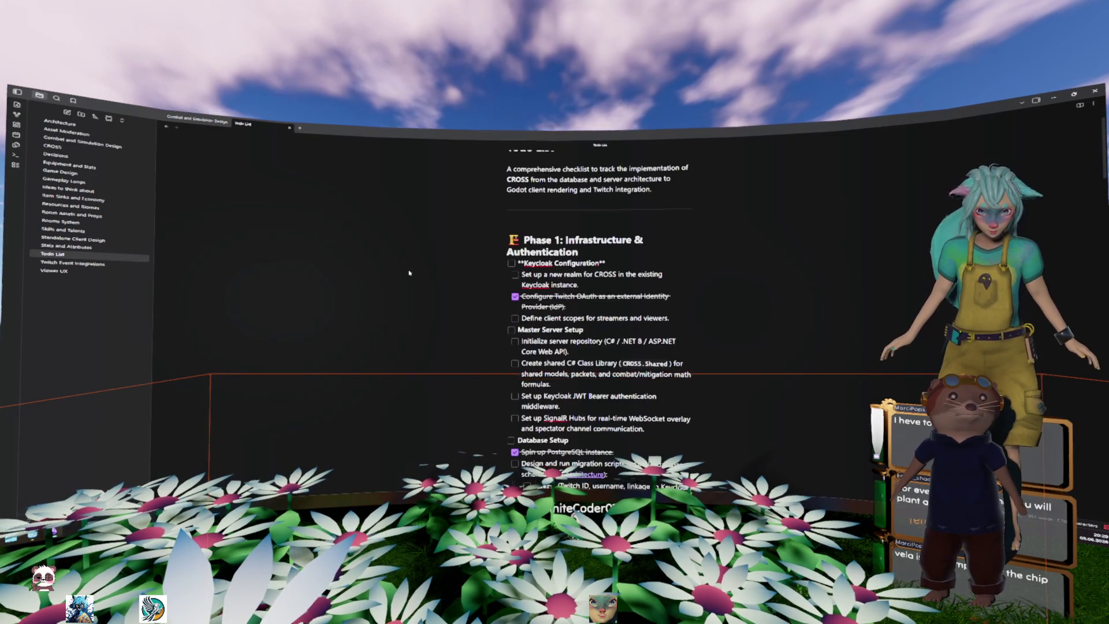
pyautogui.click(59, 122)
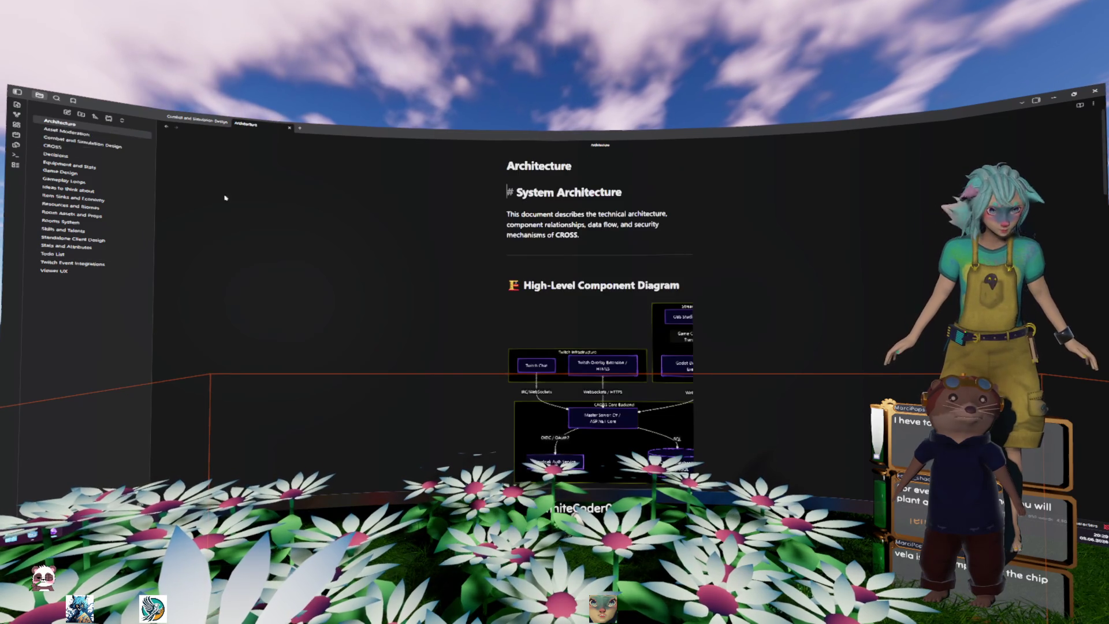
# Scroll the Architecture note down to the High-Level Component Diagram
pyautogui.scroll(-3, 541, 279)
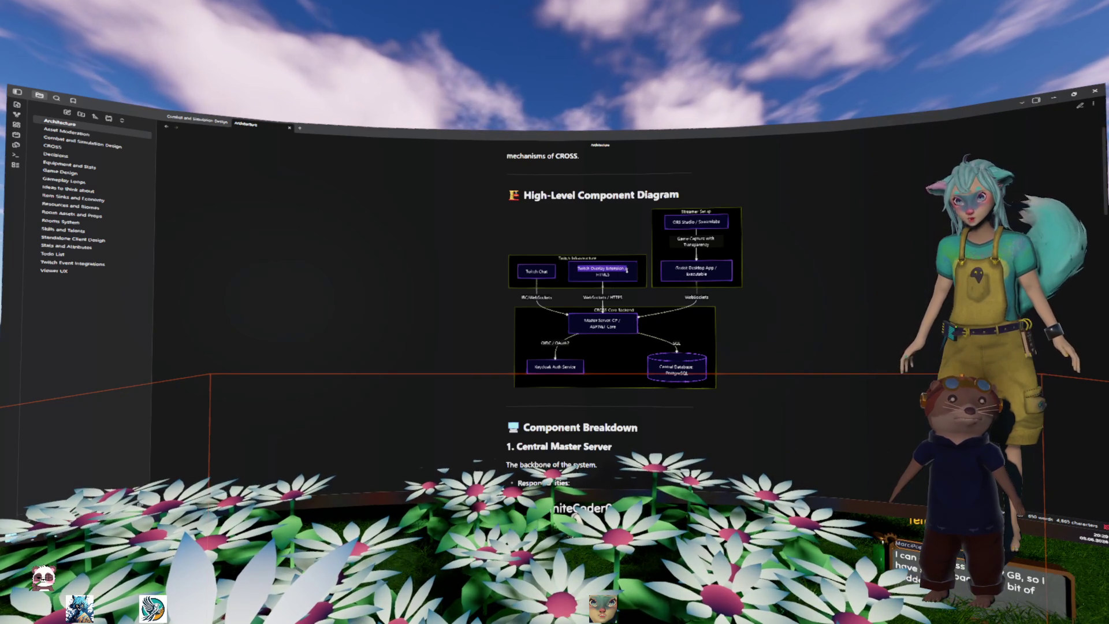
pyautogui.tripleClick(579, 268)
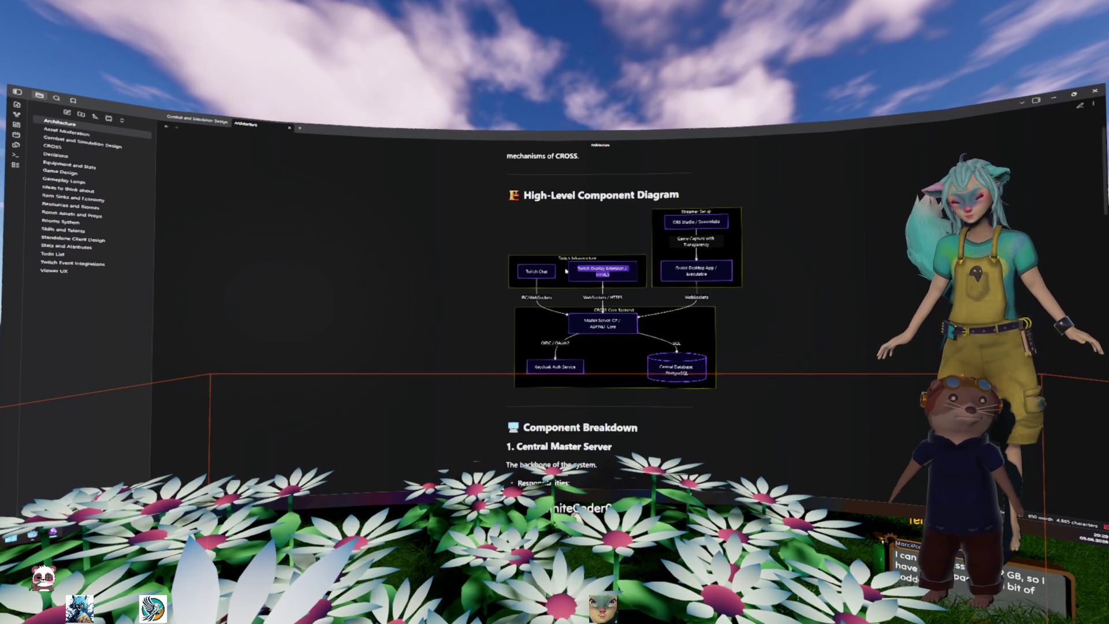
pyautogui.click(550, 274)
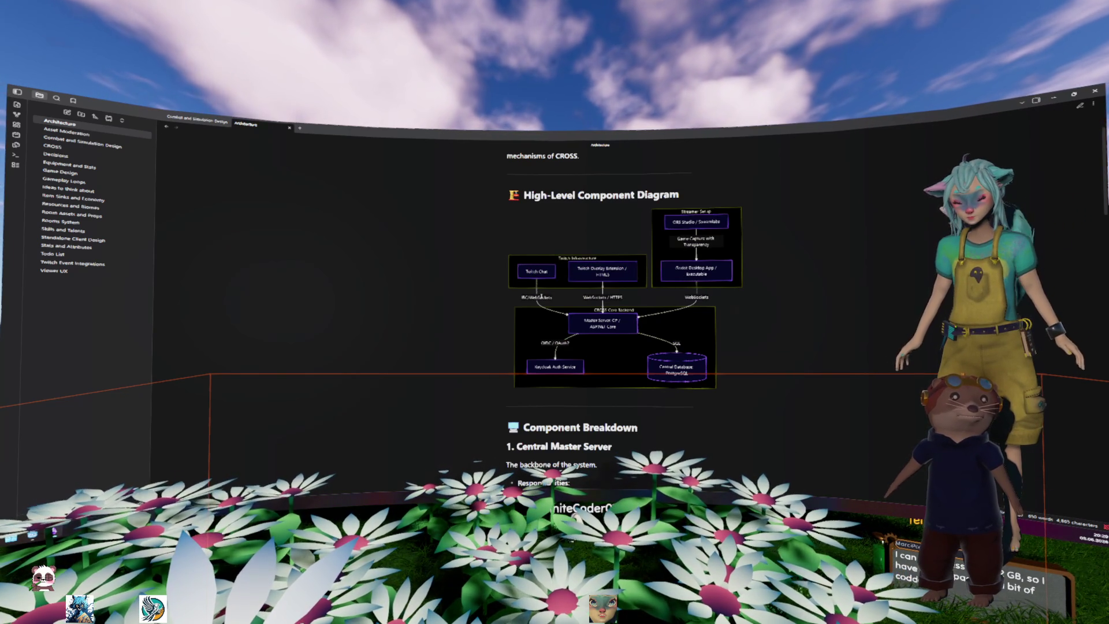
pyautogui.moveTo(552, 297); pyautogui.dragTo(522, 298)
pyautogui.click(523, 297)
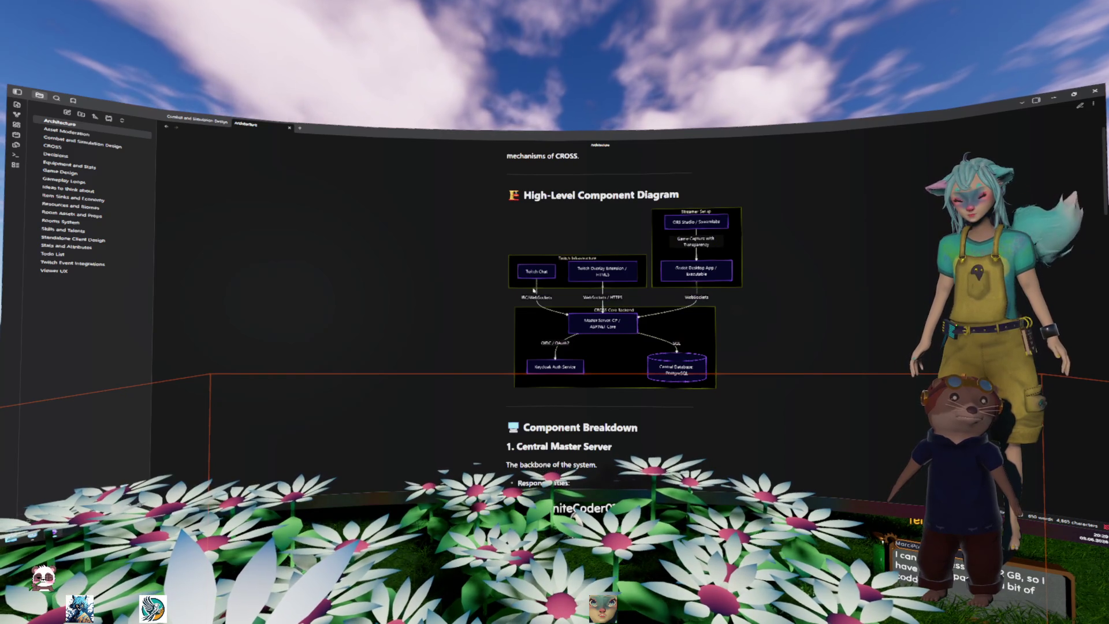
pyautogui.tripleClick(521, 270)
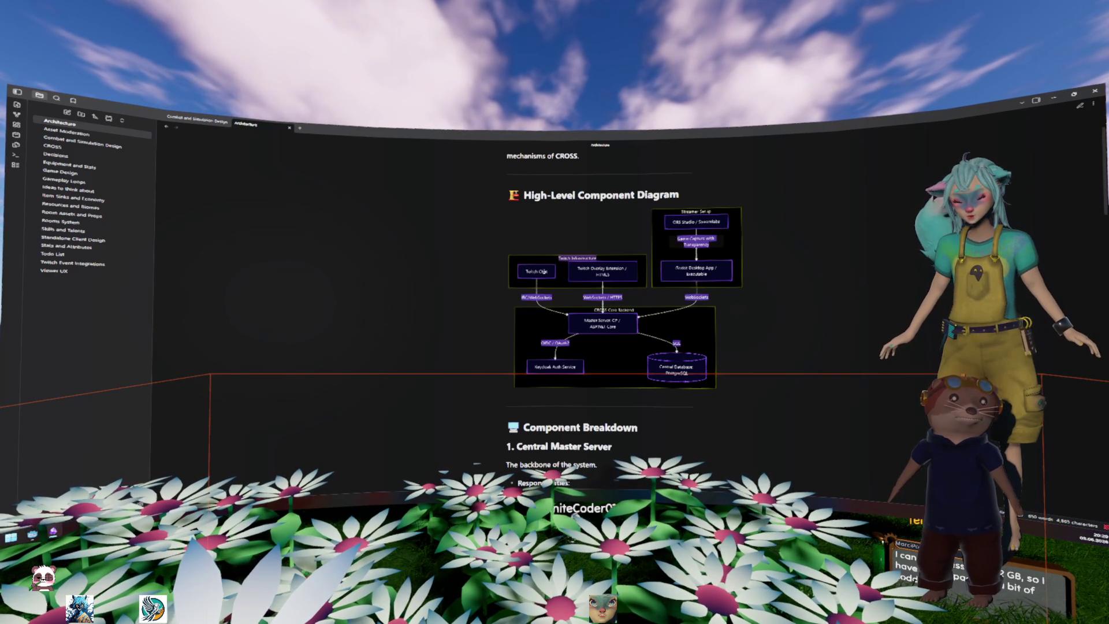
pyautogui.click(537, 271)
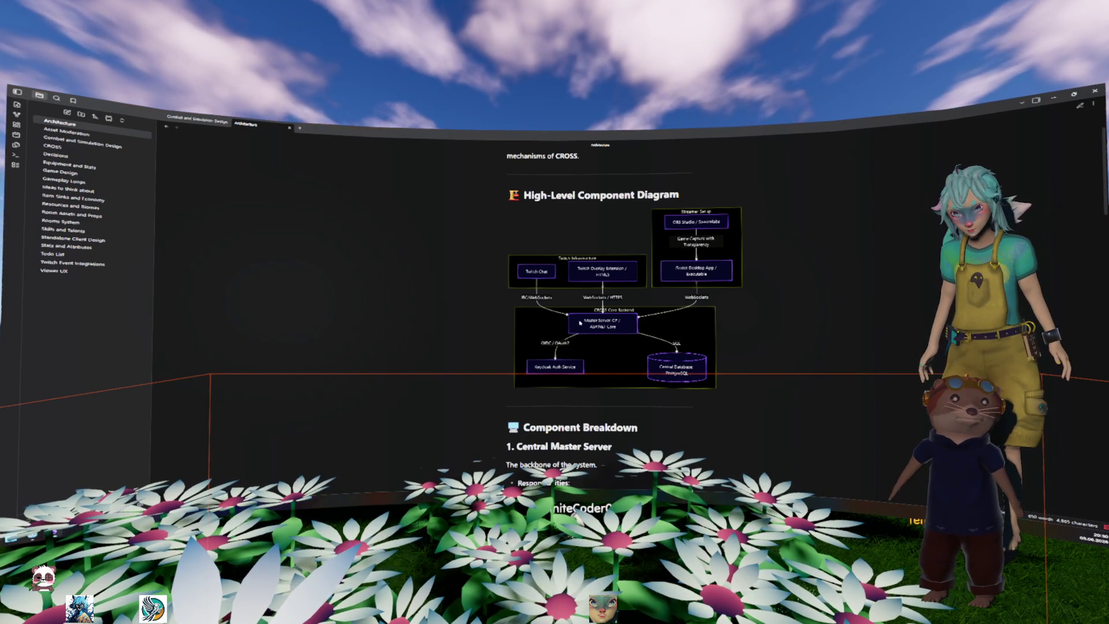
pyautogui.tripleClick(604, 323)
pyautogui.tripleClick(575, 366)
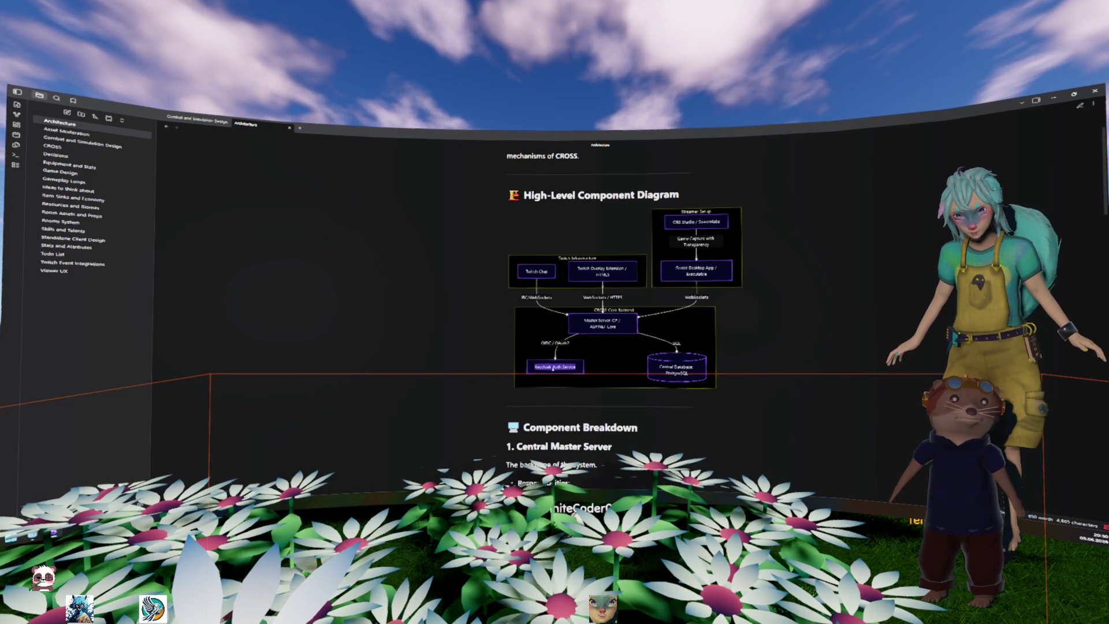
pyautogui.click(575, 366)
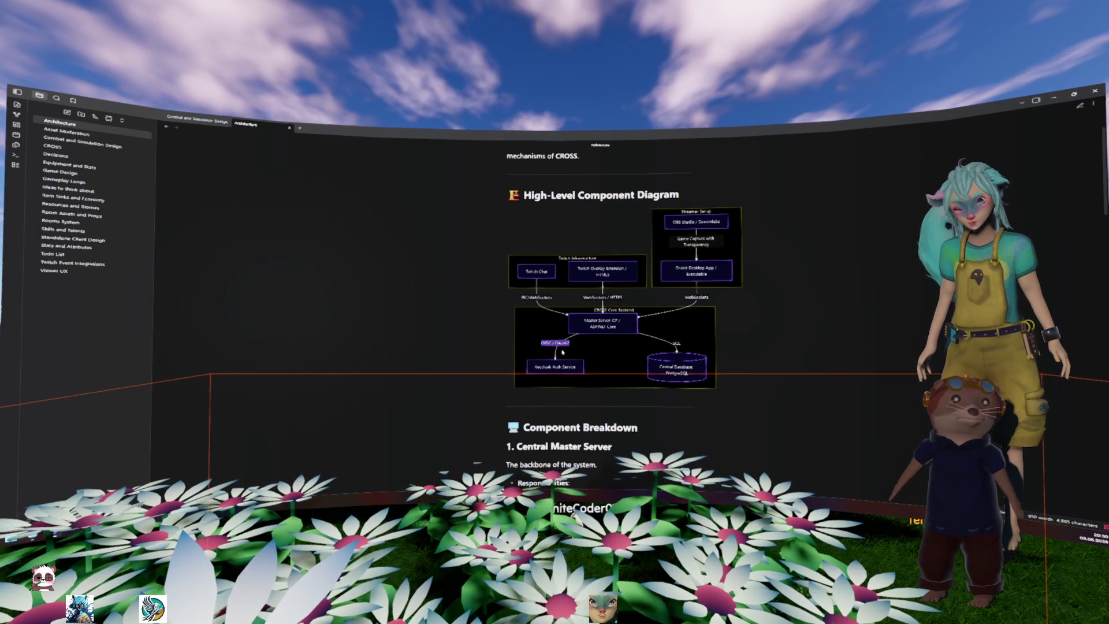
pyautogui.tripleClick(562, 367)
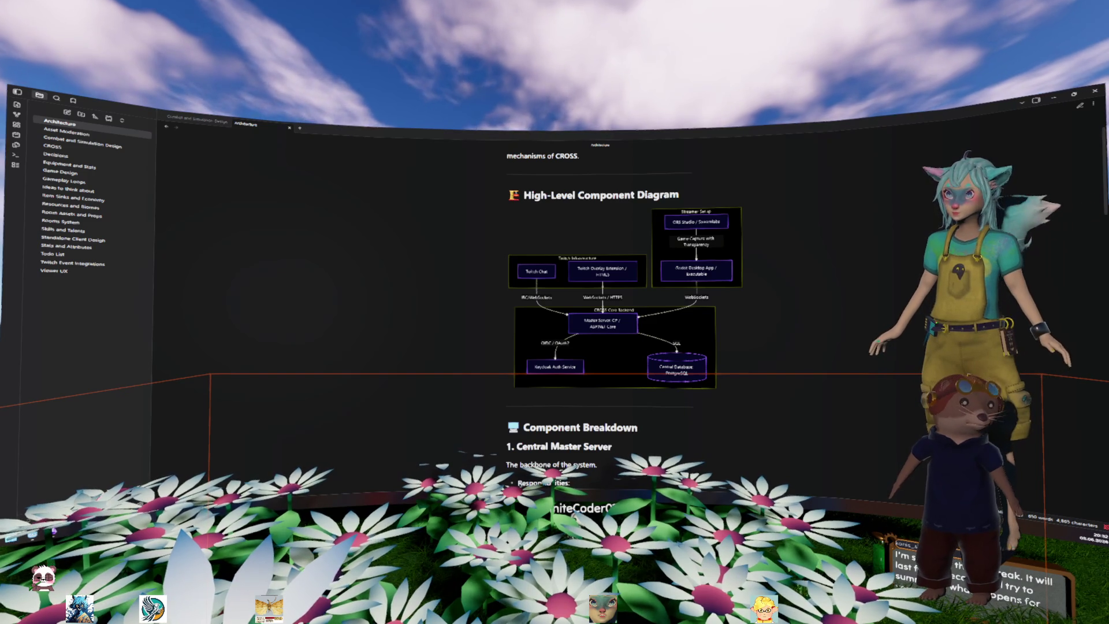
pyautogui.hotkey('alt', 'Tab')
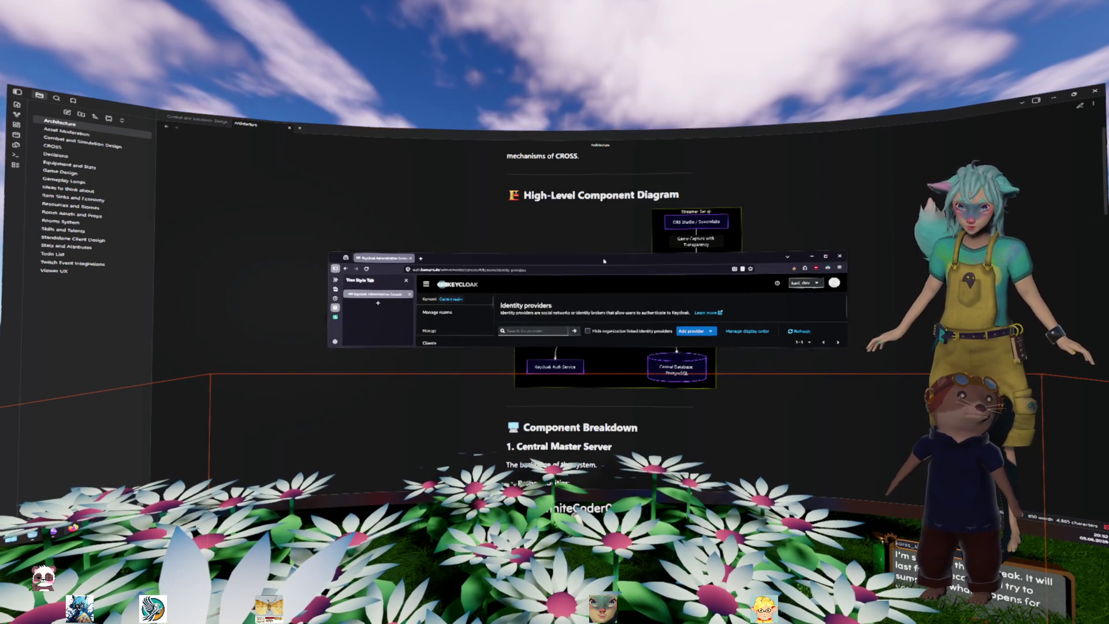
# Back in Keycloak's Twitch identity provider, inspect the 'openid user:read:email' Scopes value
pyautogui.hotkey('alt', 'Tab')
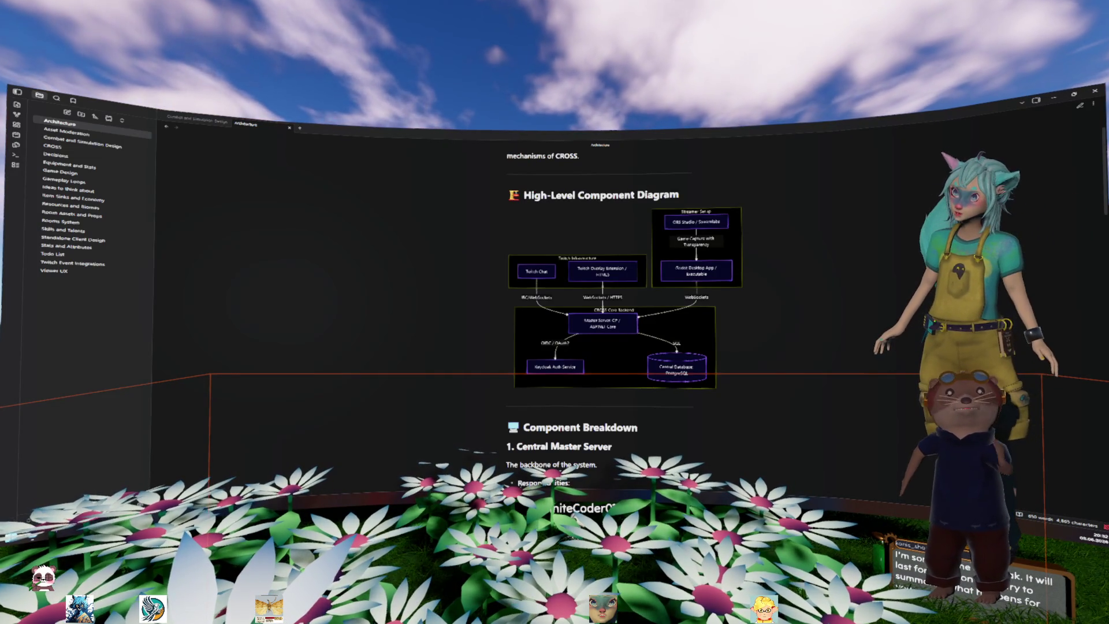
pyautogui.hotkey('alt', 'Tab')
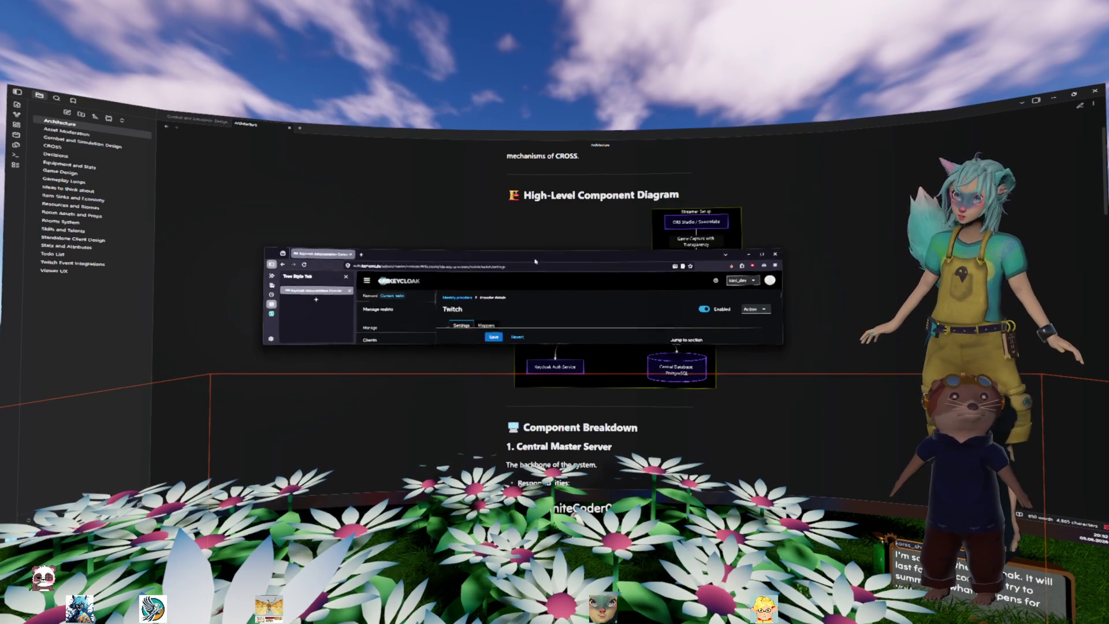
pyautogui.scroll(-1, 572, 254)
pyautogui.click(389, 330)
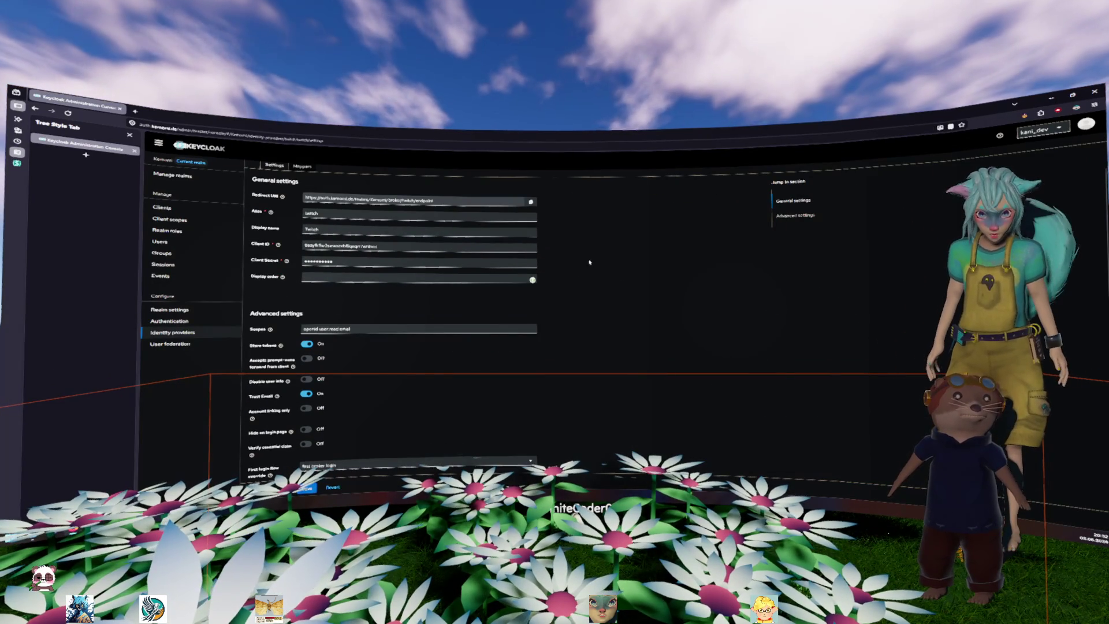
pyautogui.click(646, 309)
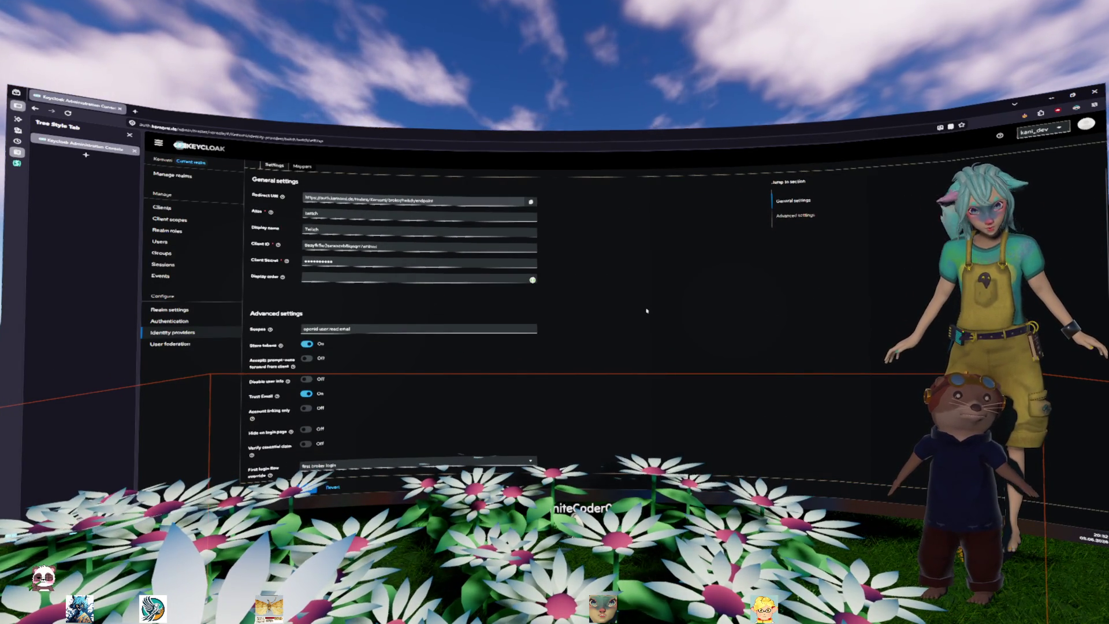
pyautogui.click(353, 330)
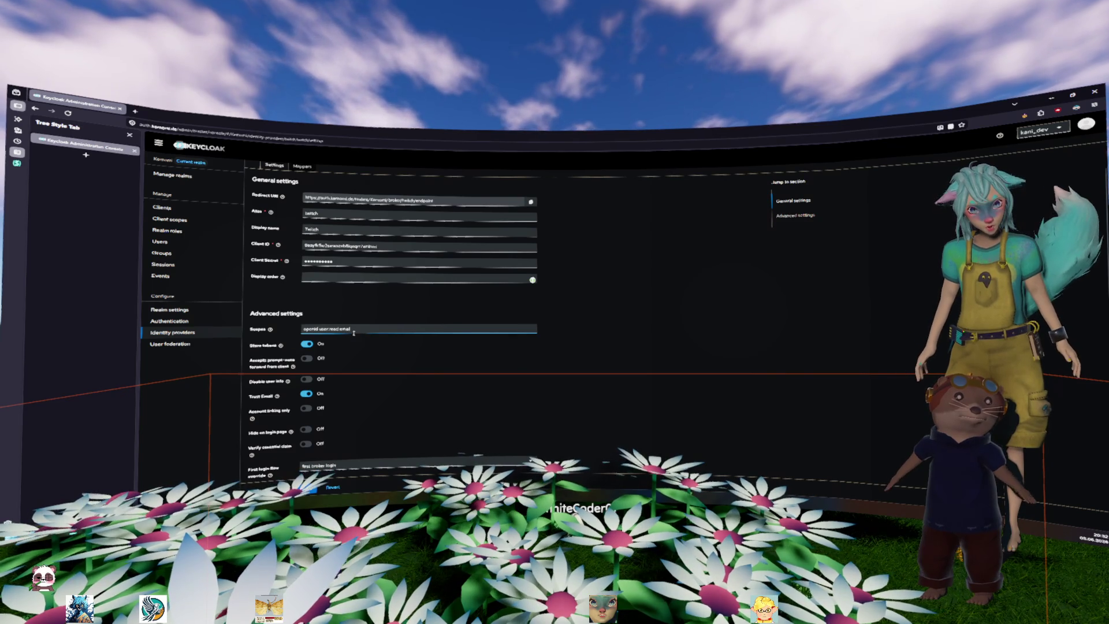
pyautogui.tripleClick(312, 329)
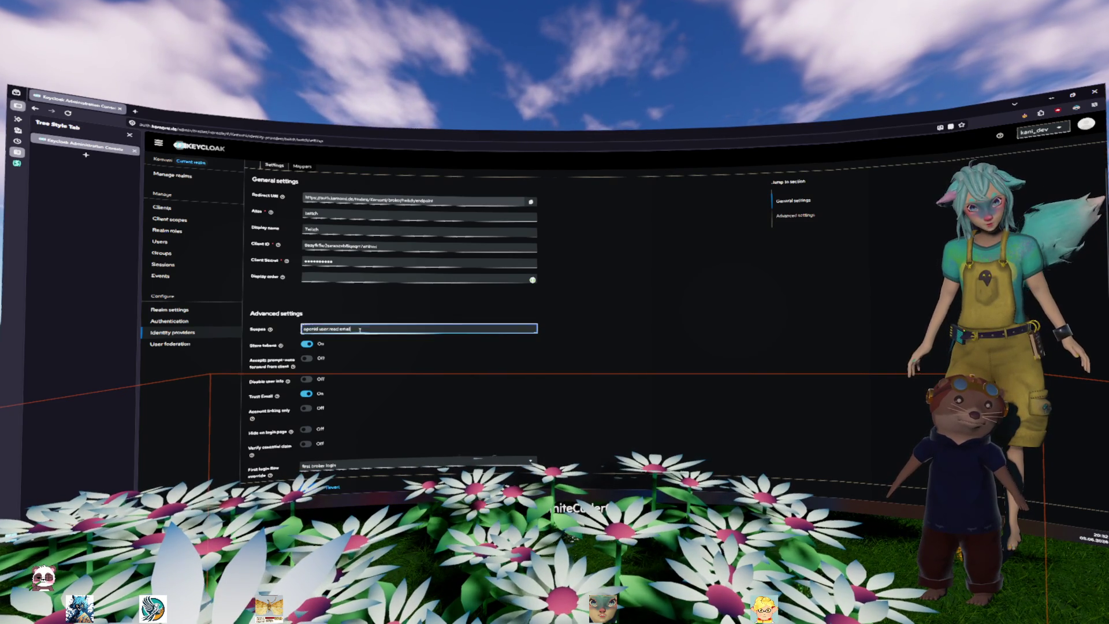
pyautogui.click(633, 292)
pyautogui.scroll(3, 634, 292)
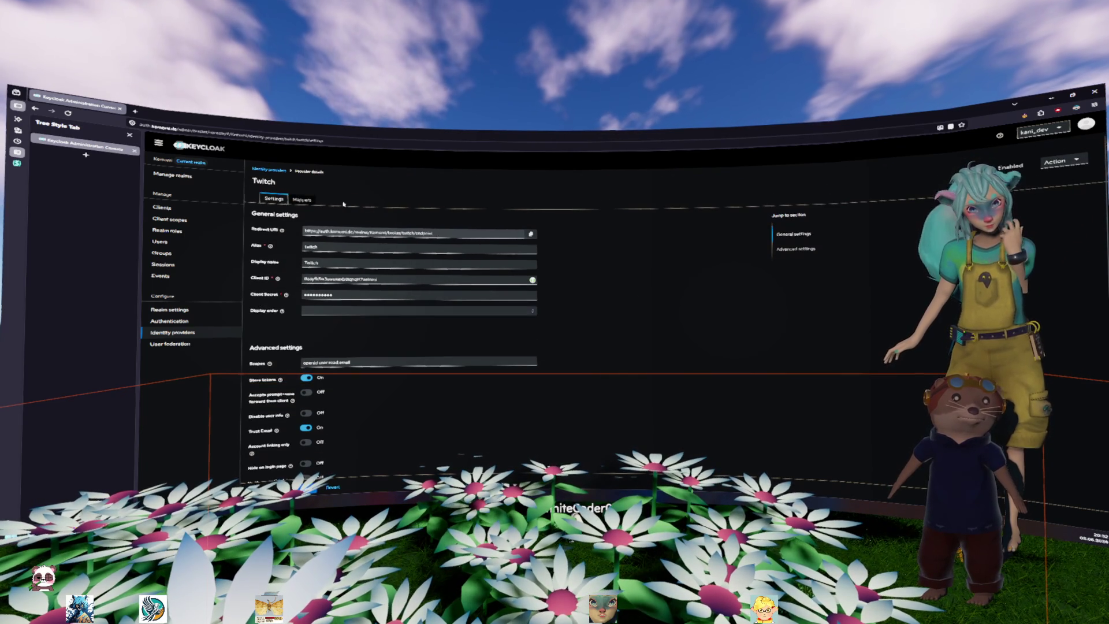
pyautogui.click(302, 199)
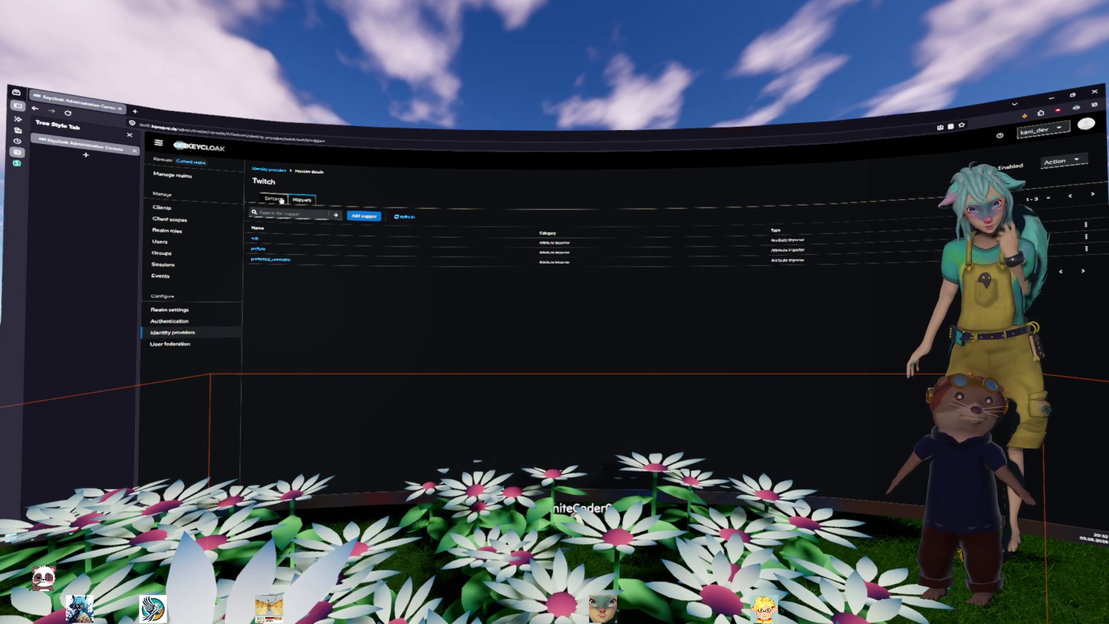
pyautogui.click(281, 200)
pyautogui.scroll(-5, 635, 266)
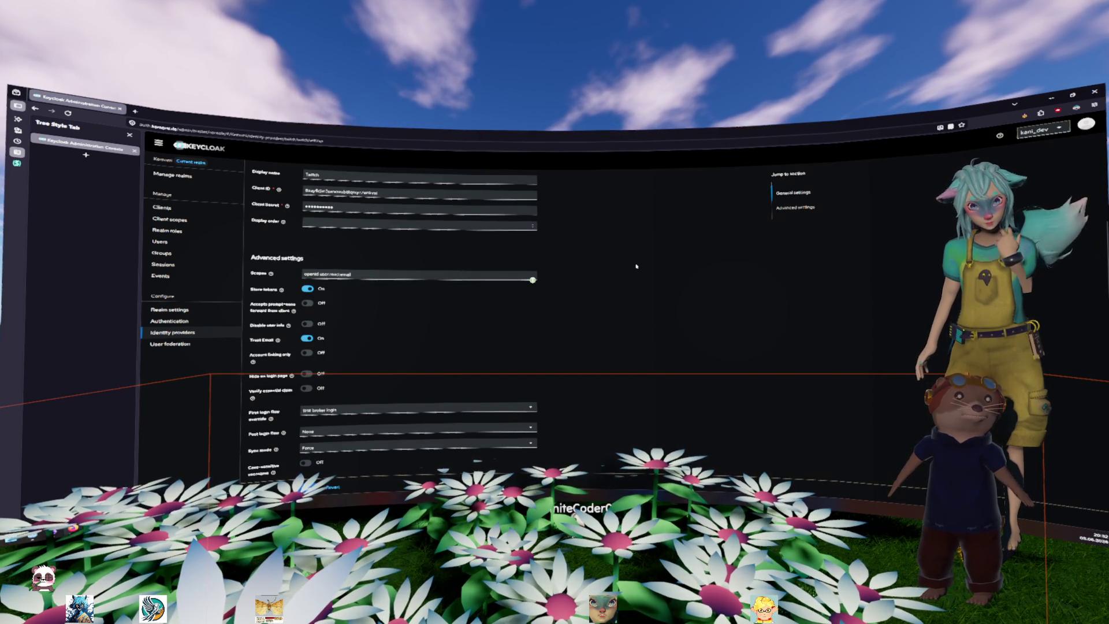
pyautogui.scroll(3, 636, 266)
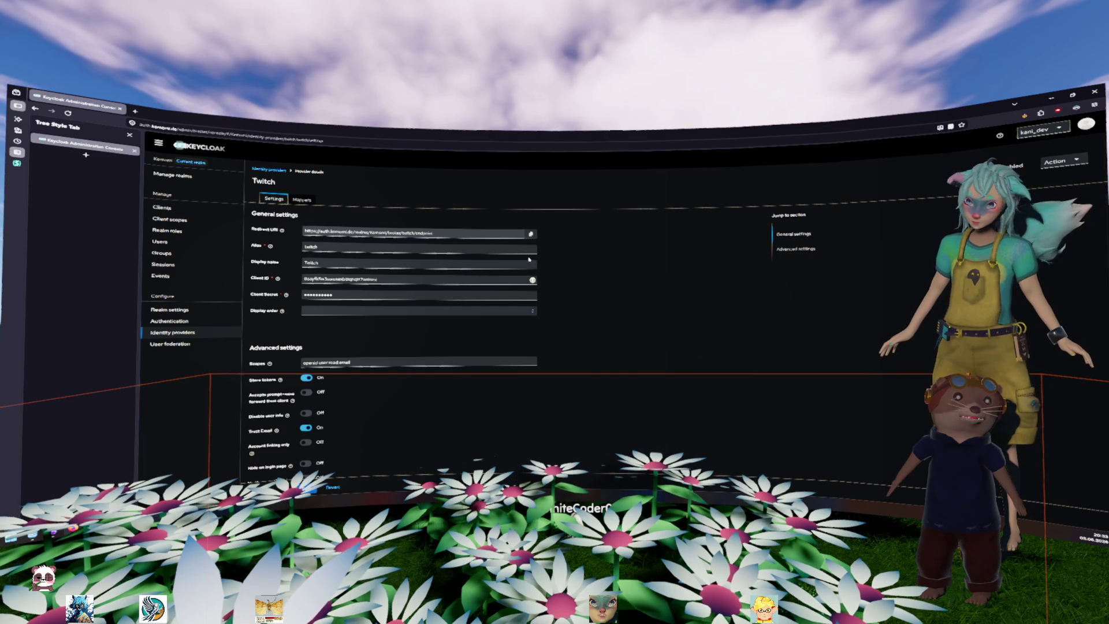
# Switch from the Keycloak browser back to the Obsidian Architecture note
pyautogui.hotkey('alt', 'Tab')
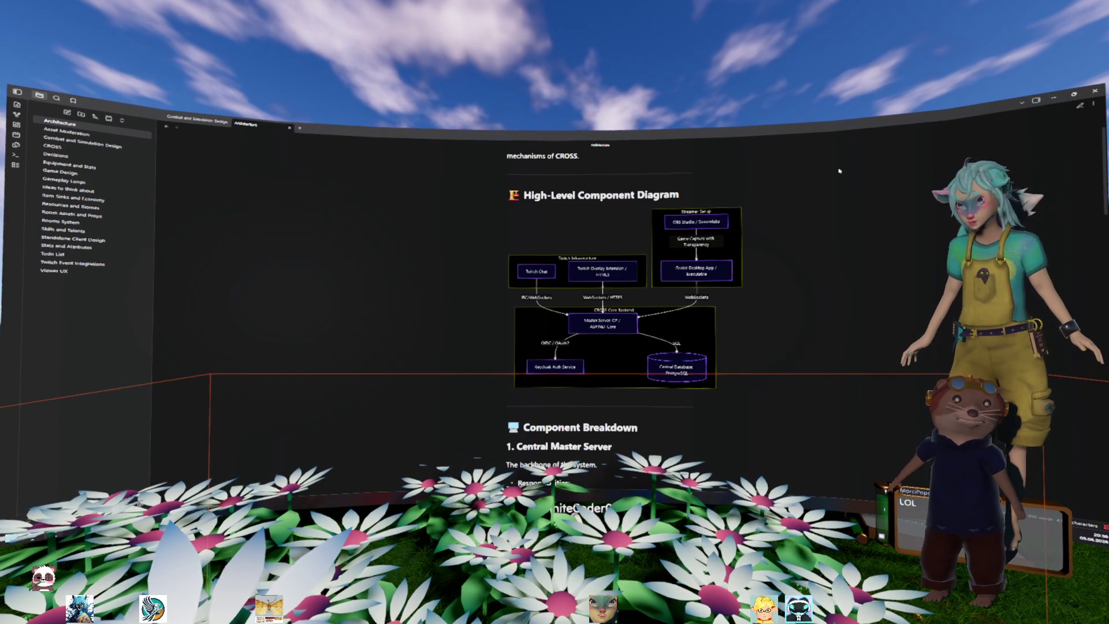
# Scroll the Architecture note back up and minimize Obsidian to reveal the Godot editor
pyautogui.scroll(-2, 830, 159)
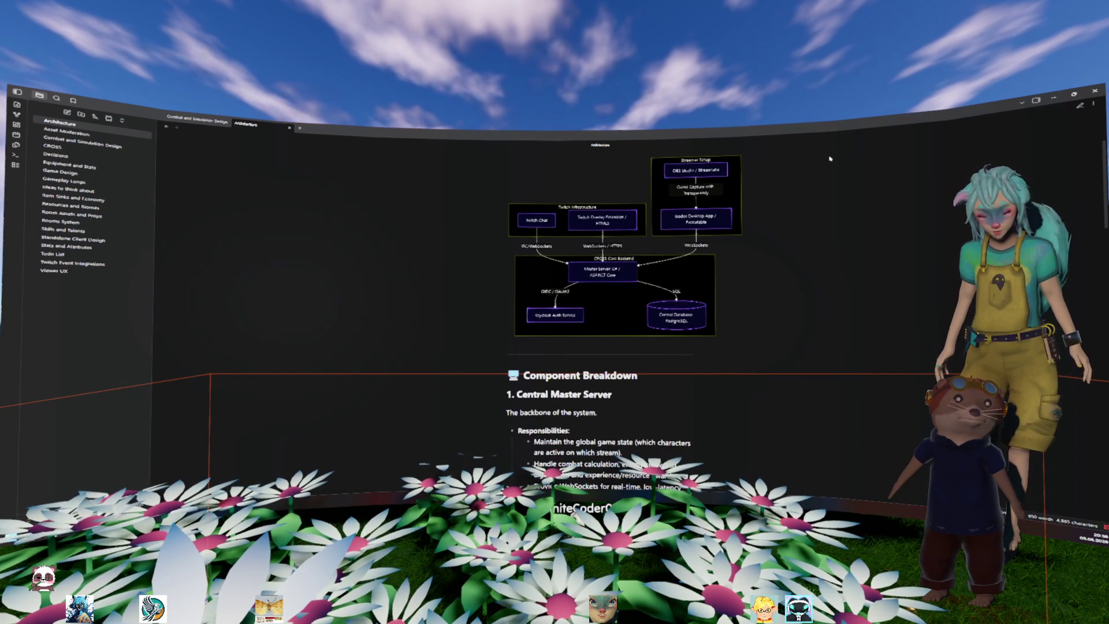
pyautogui.scroll(1, 830, 159)
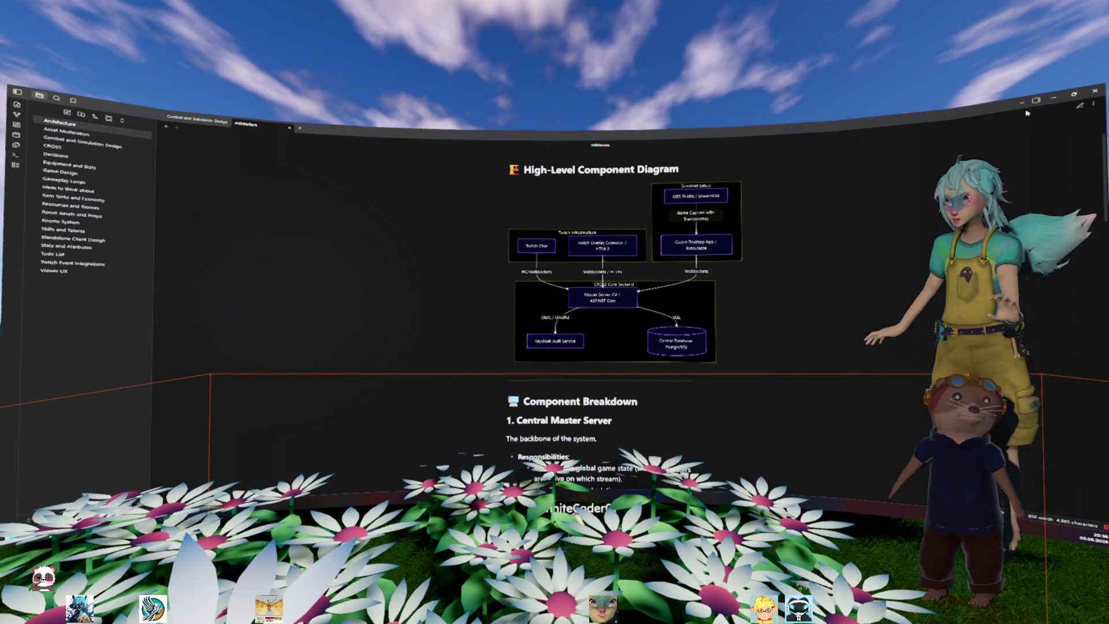
pyautogui.click(1056, 98)
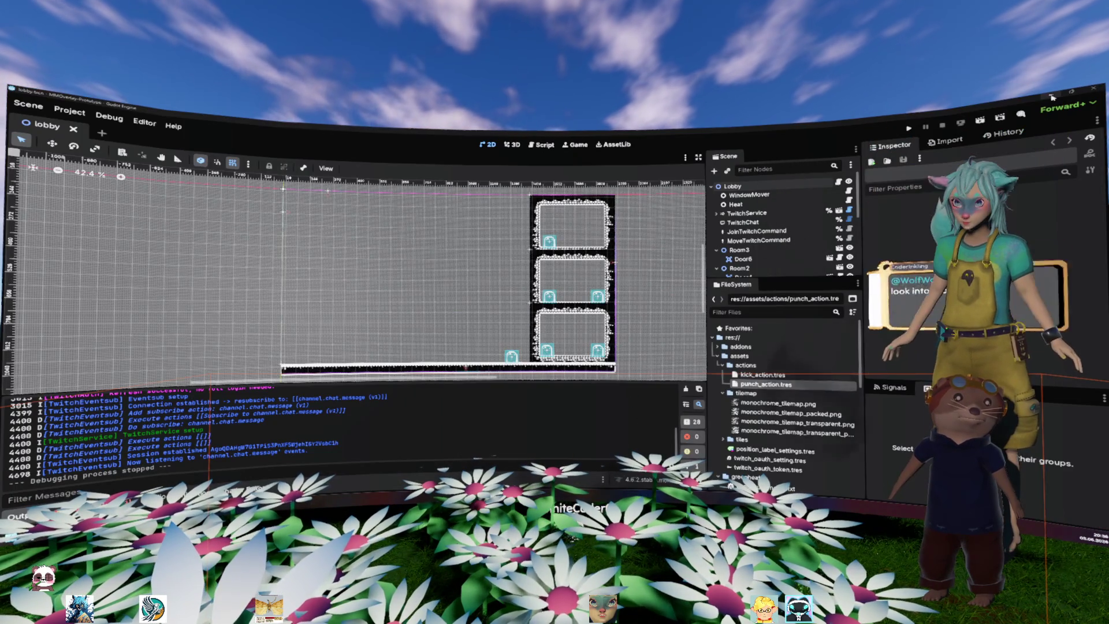
# Minimize the Godot editor to reach the Republic of Jungle title screen
pyautogui.click(1052, 96)
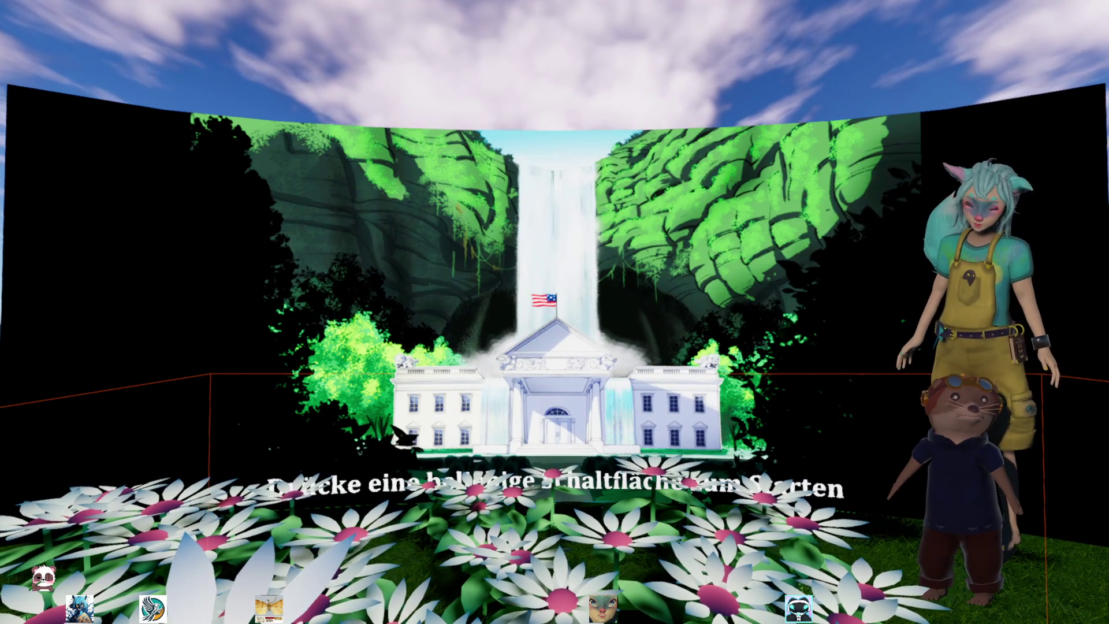
# Skip the title screen and people notice, then lower Gesamtlautstärke in Optionen from 50 to 18
pyautogui.click(522, 376)
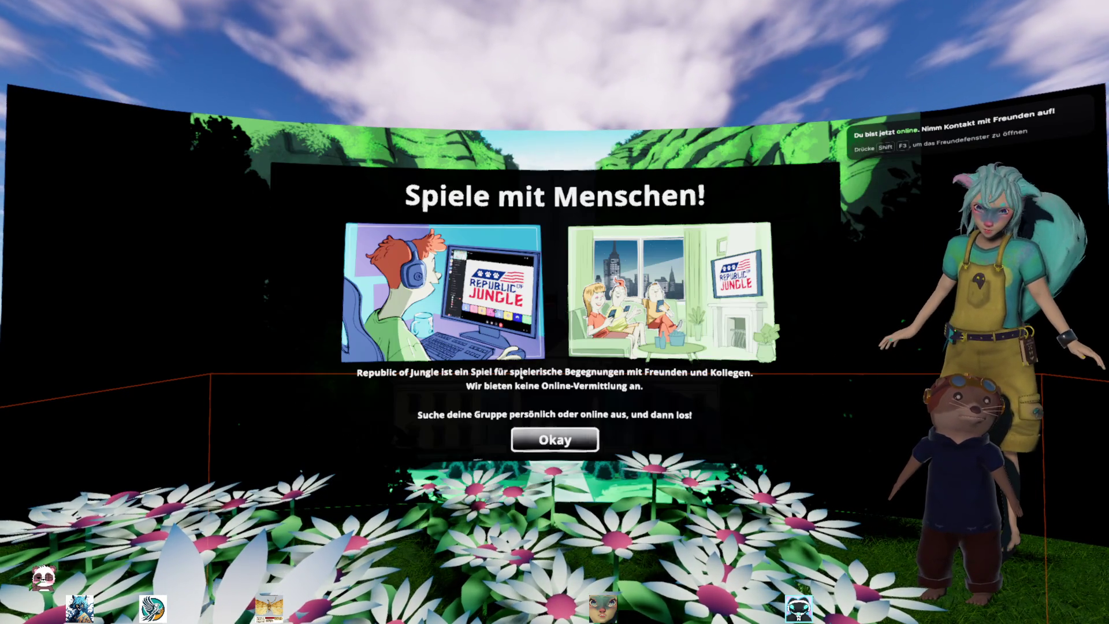
pyautogui.press('Return')
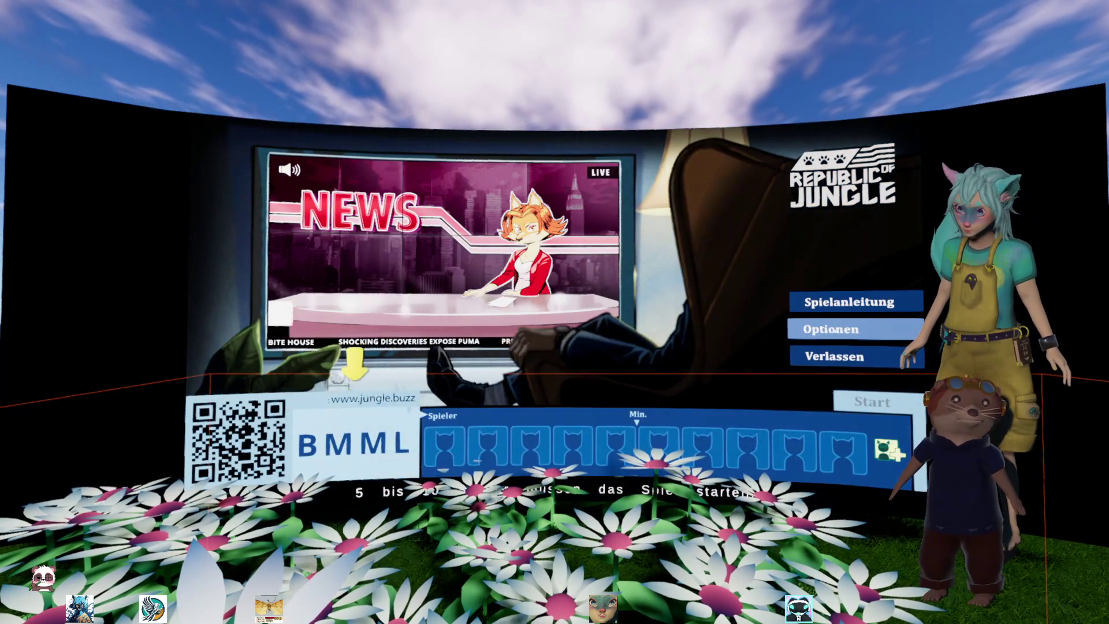
pyautogui.click(832, 329)
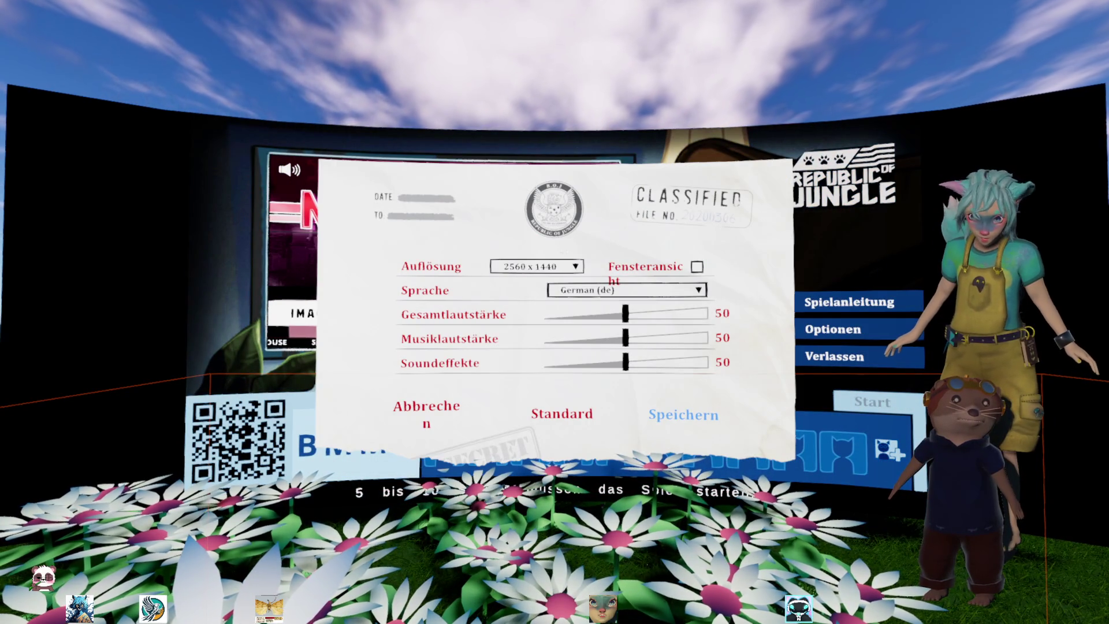
pyautogui.press('Left')
pyautogui.press('Left')
pyautogui.press('Left')
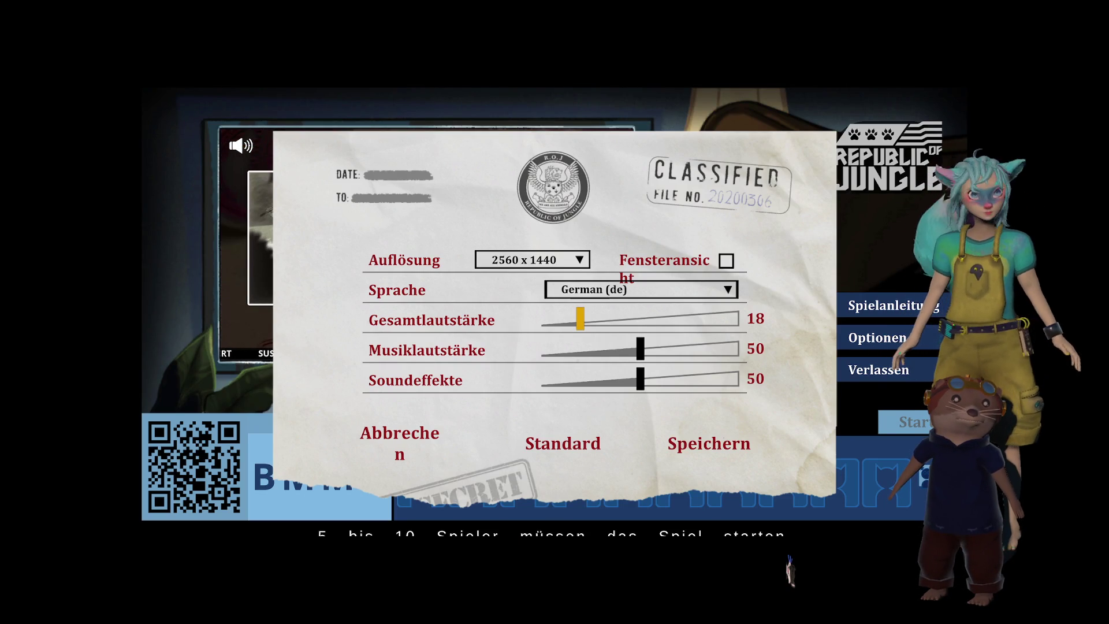
# Choose English (en) in the Sprache list, set Master Volume to 29, and save
pyautogui.click(619, 283)
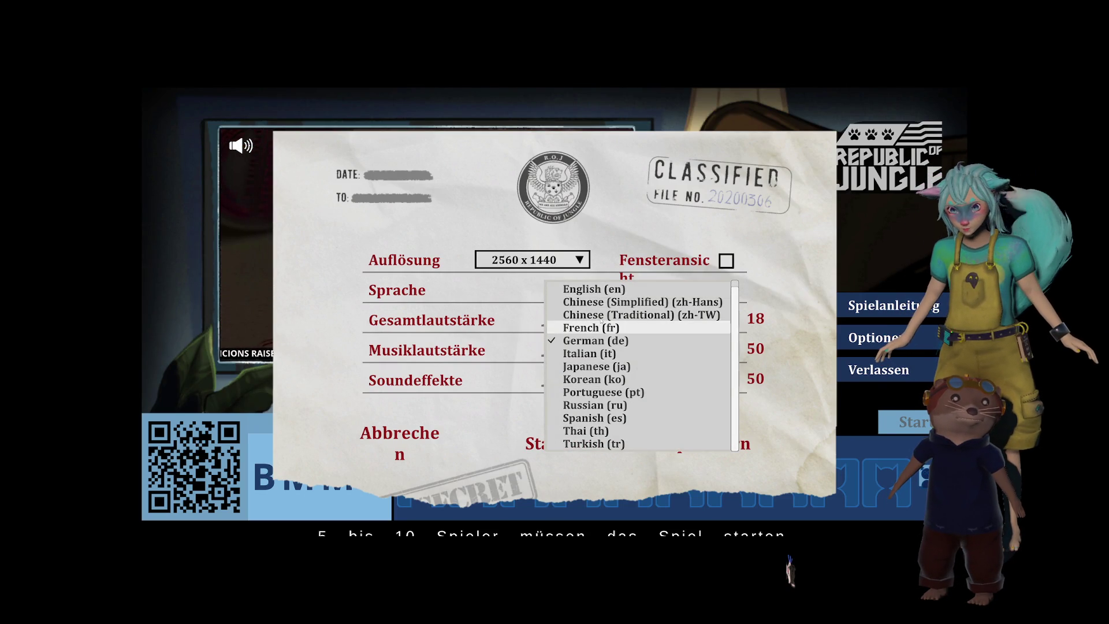
pyautogui.click(595, 290)
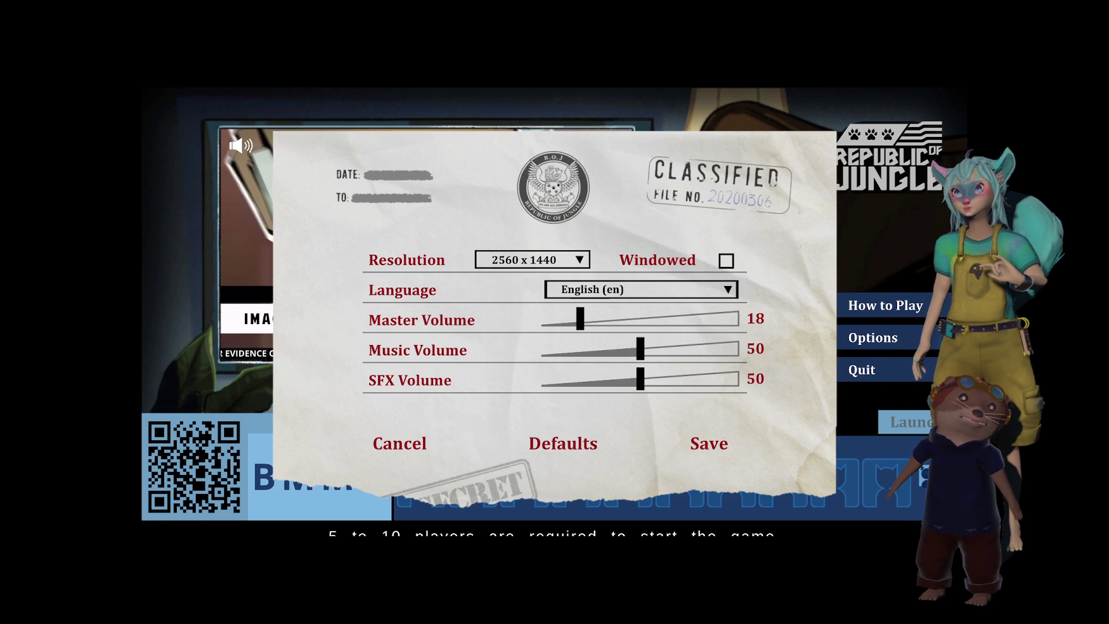
pyautogui.moveTo(579, 319); pyautogui.dragTo(602, 321)
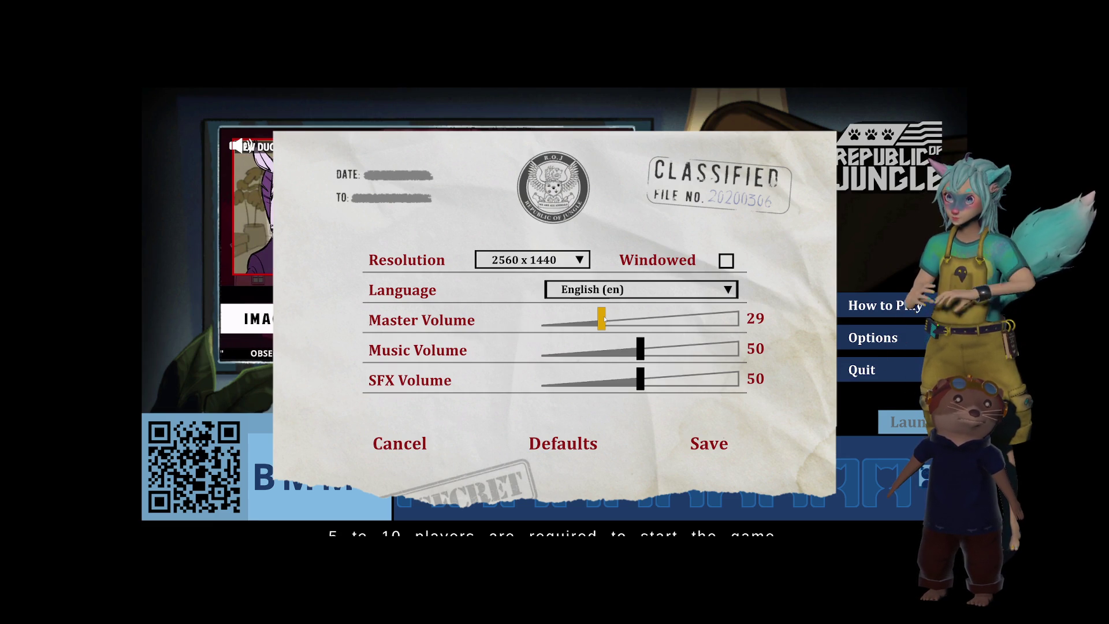
pyautogui.click(705, 438)
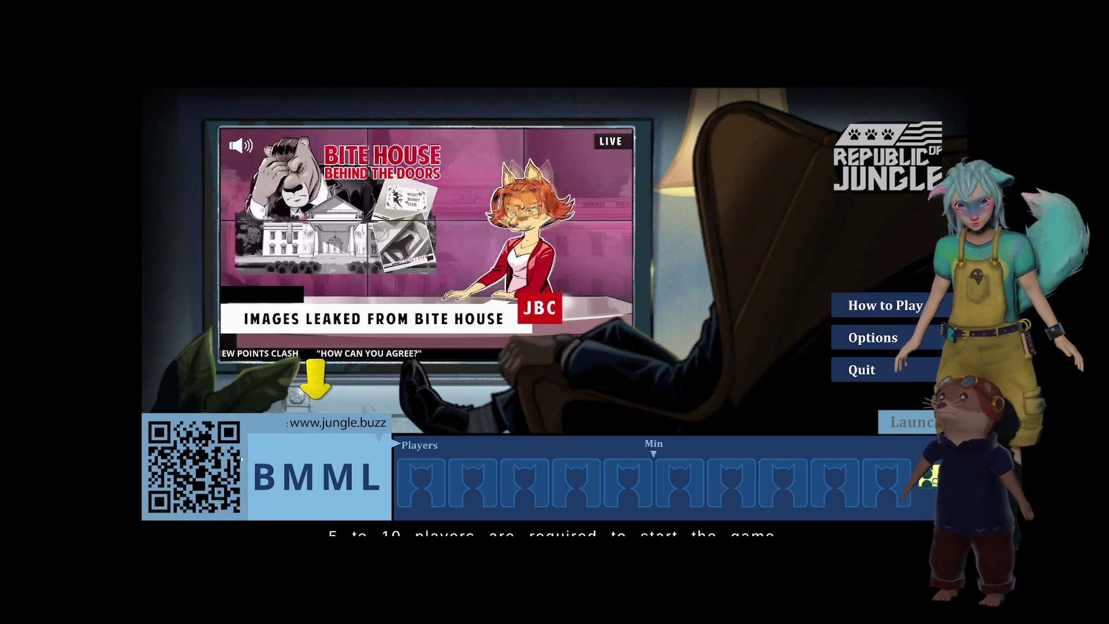
pyautogui.click(859, 304)
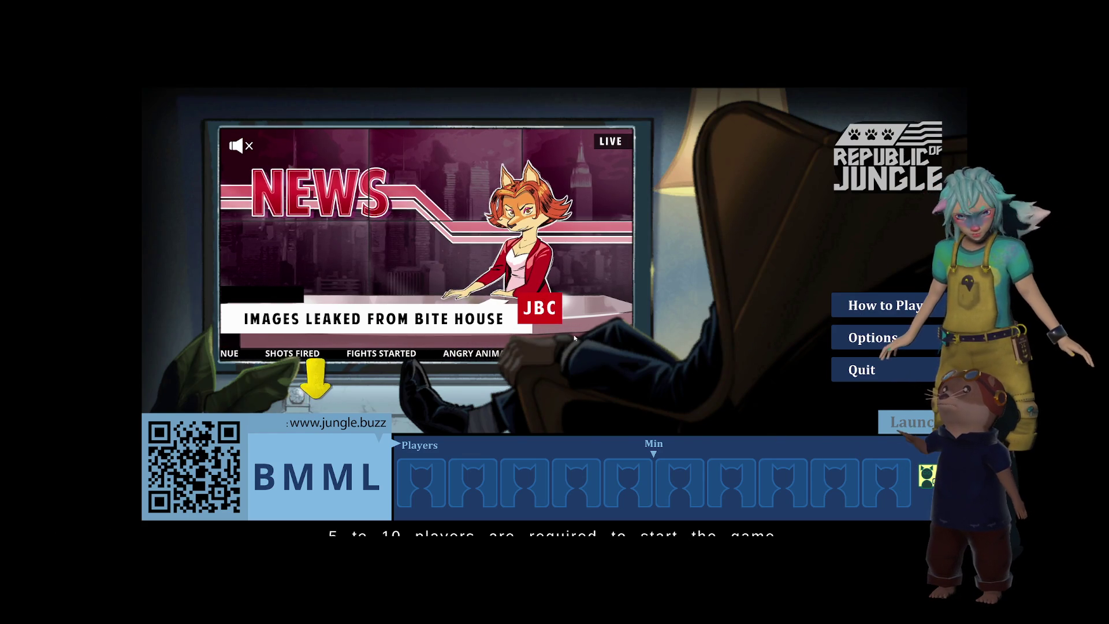
pyautogui.click(869, 338)
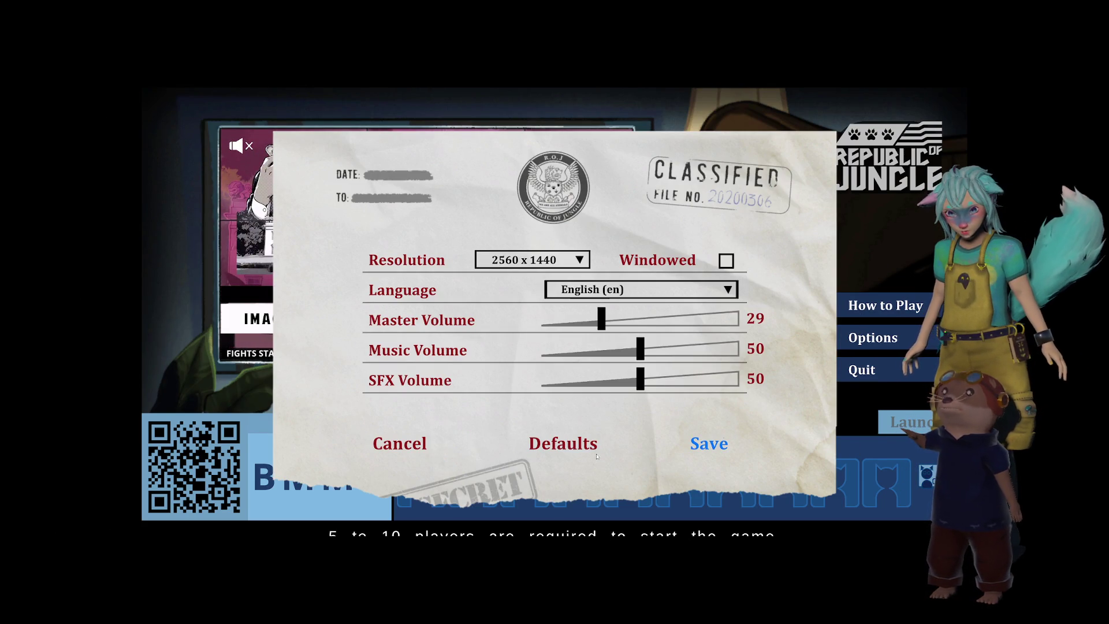
pyautogui.click(384, 446)
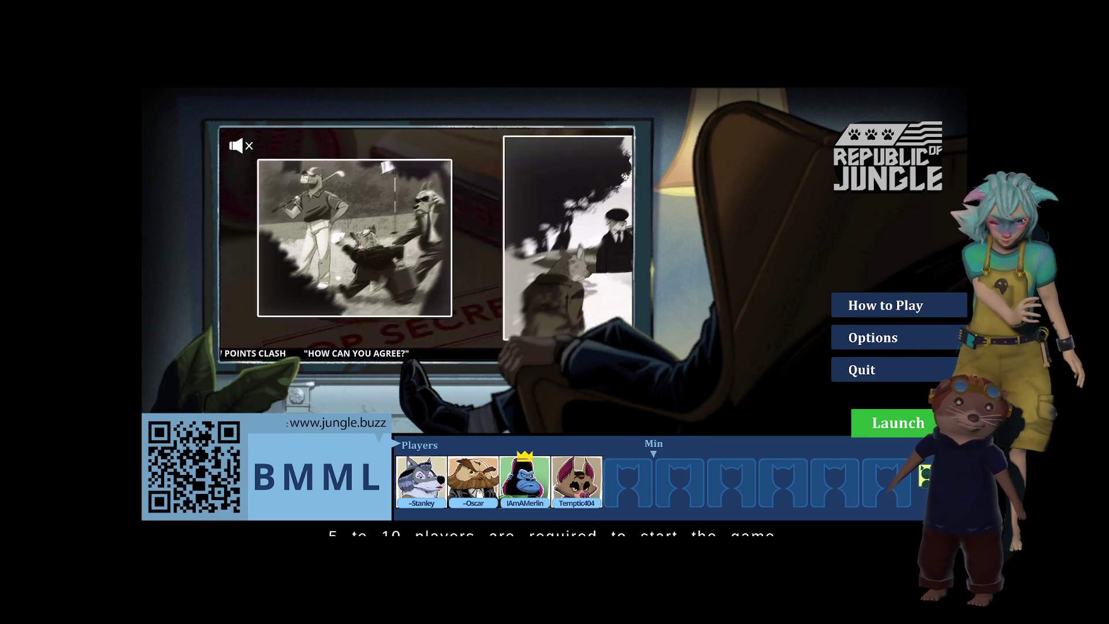
# Kick the first two players from the lobby, then open the Launch game configuration once five players are in
pyautogui.click(419, 483)
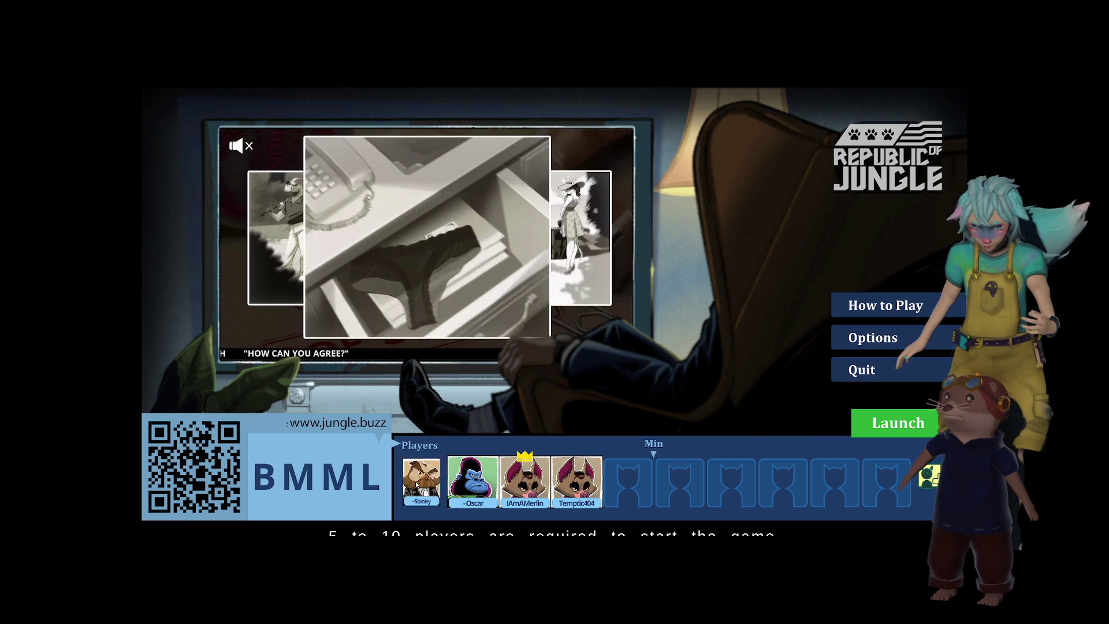
pyautogui.click(418, 483)
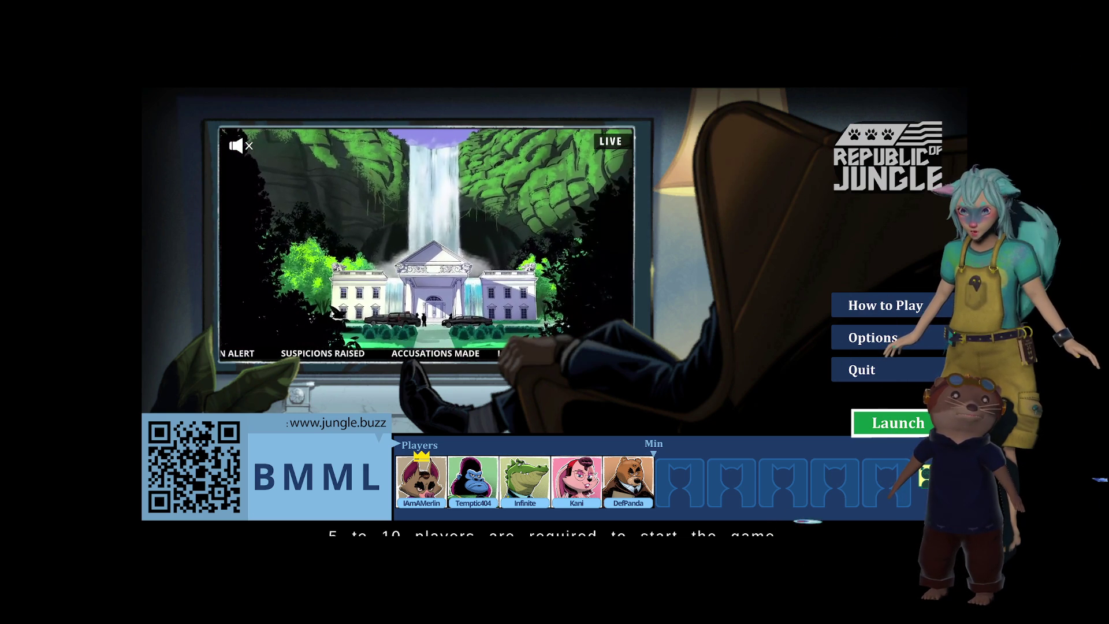
pyautogui.click(928, 425)
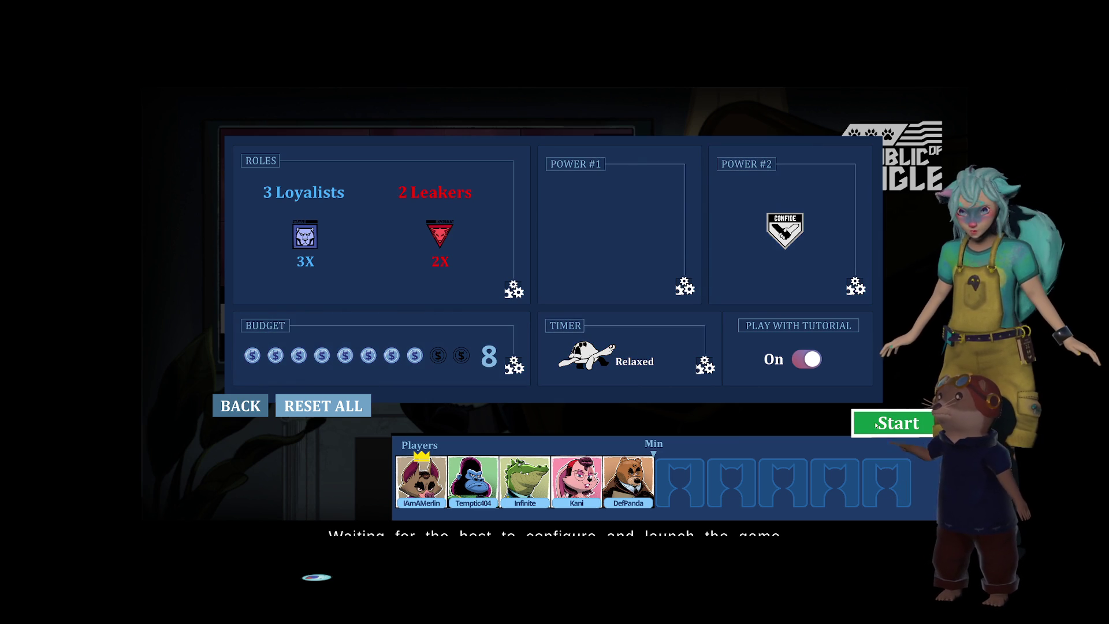
# Switch Play With Tutorial from On to Off
pyautogui.click(807, 361)
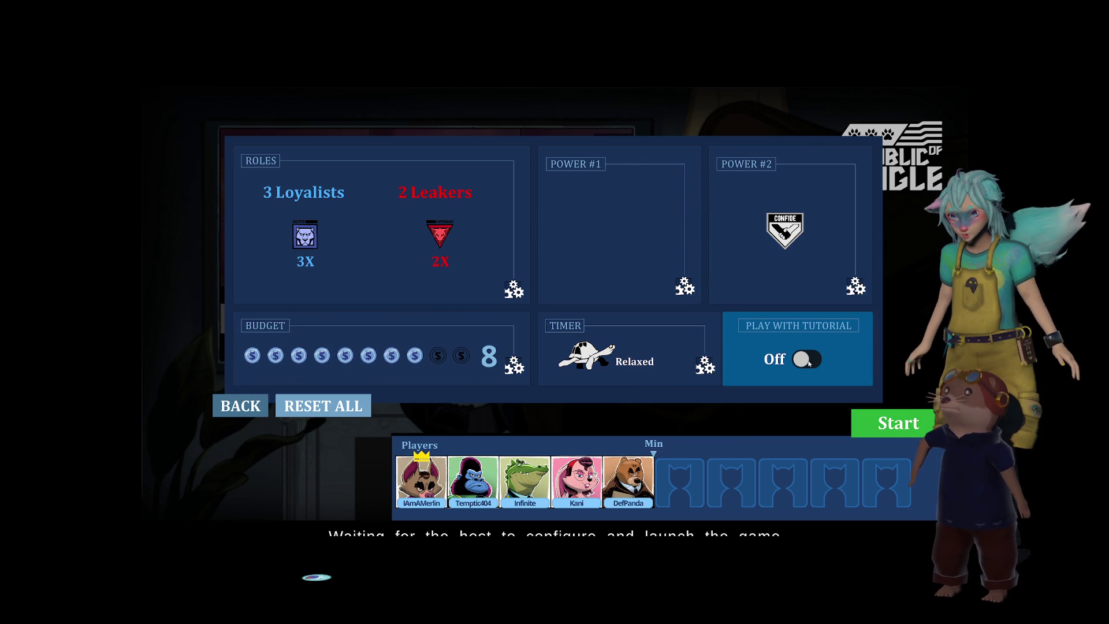
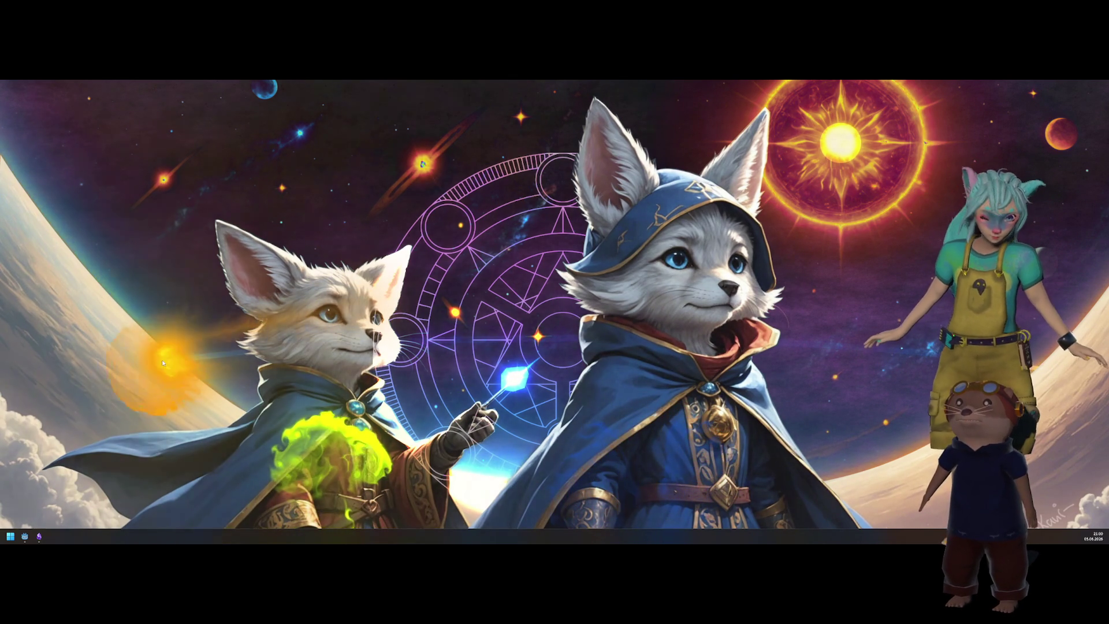
# Bring up Godot's lobby.tscn scene, then switch to the Architecture note in Obsidian
pyautogui.moveTo(28, 540)
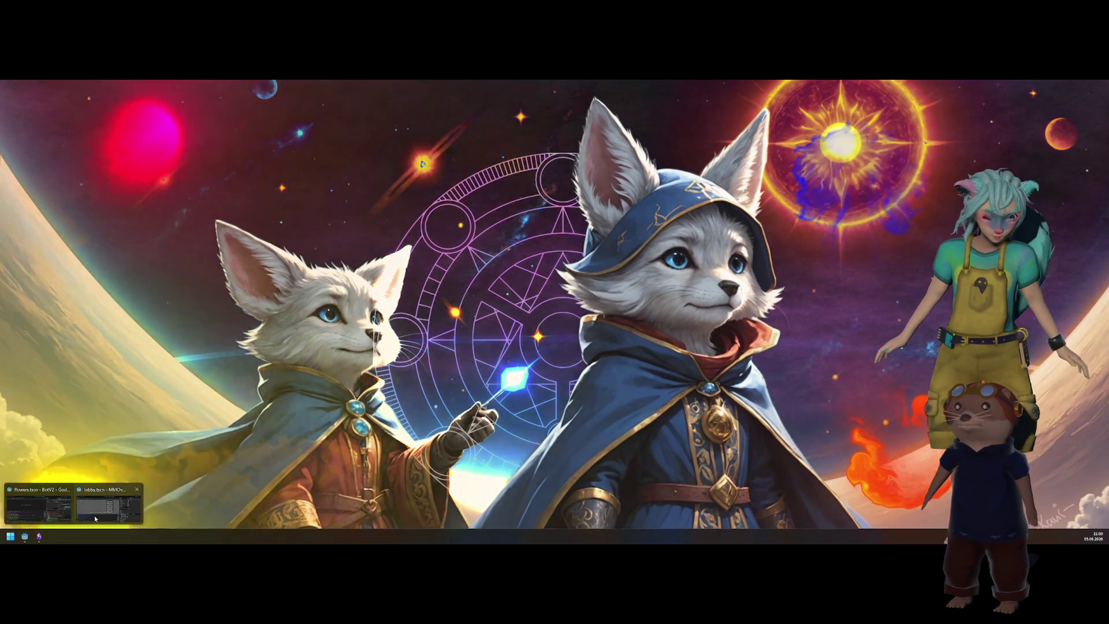
pyautogui.click(98, 514)
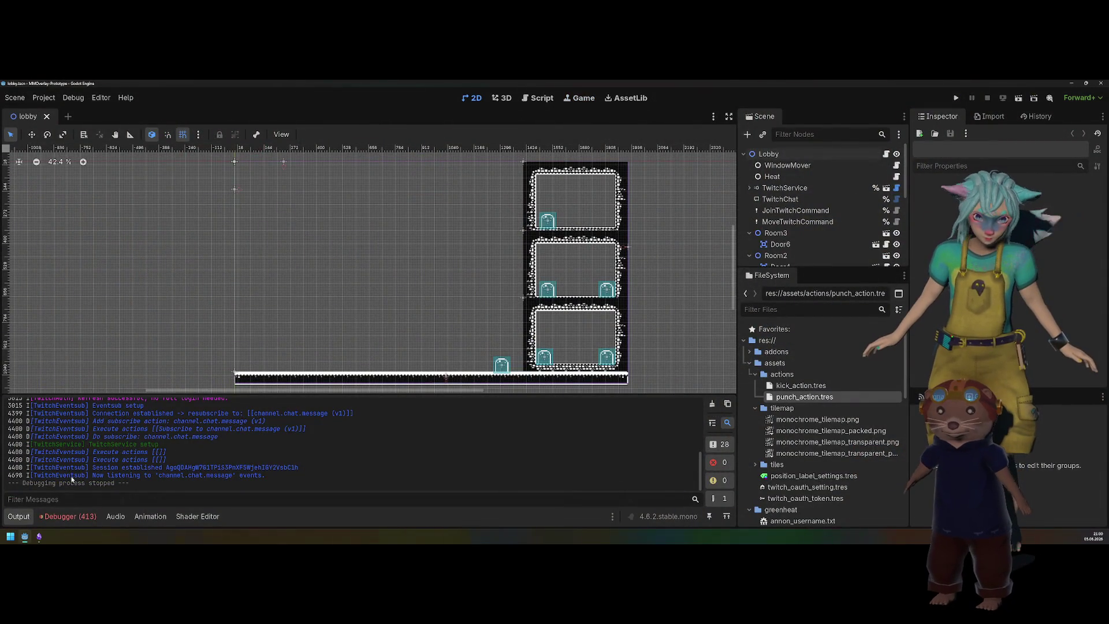
pyautogui.click(39, 536)
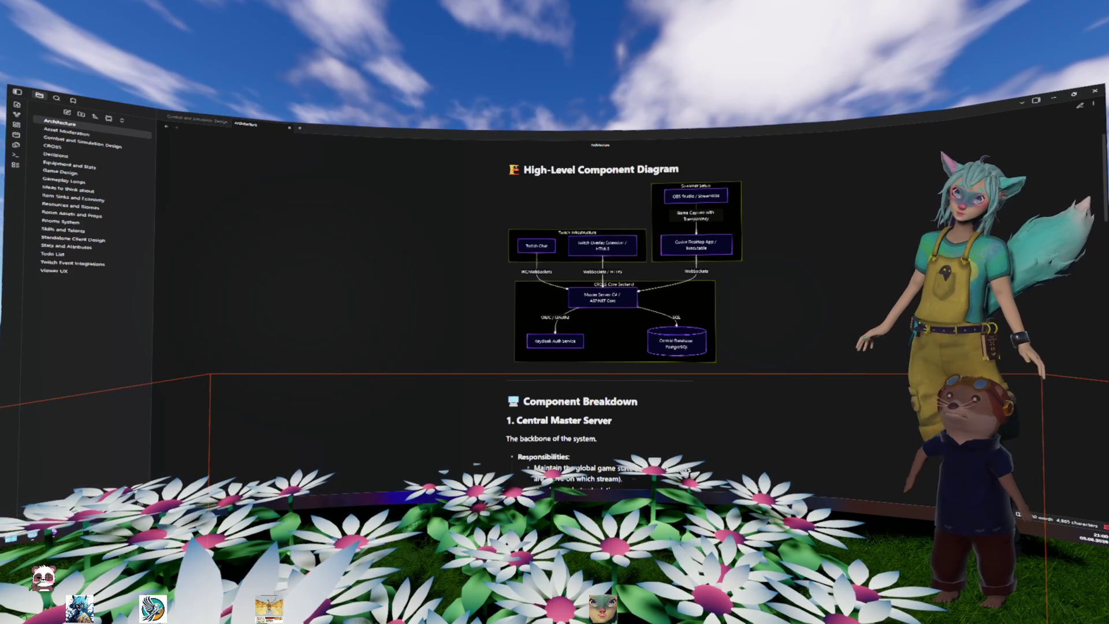
# Bring the Krita login-flow sketch forward and stroke the arrowhead on the Twitch arrow
pyautogui.hotkey('alt', 'Tab')
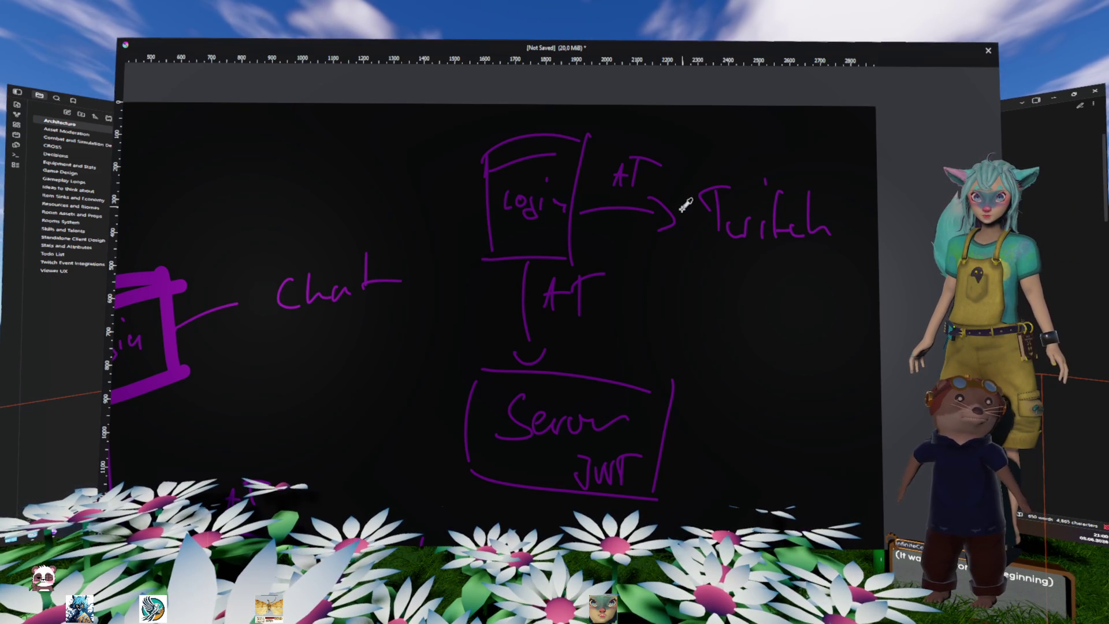
pyautogui.moveTo(674, 219); pyautogui.dragTo(658, 229)
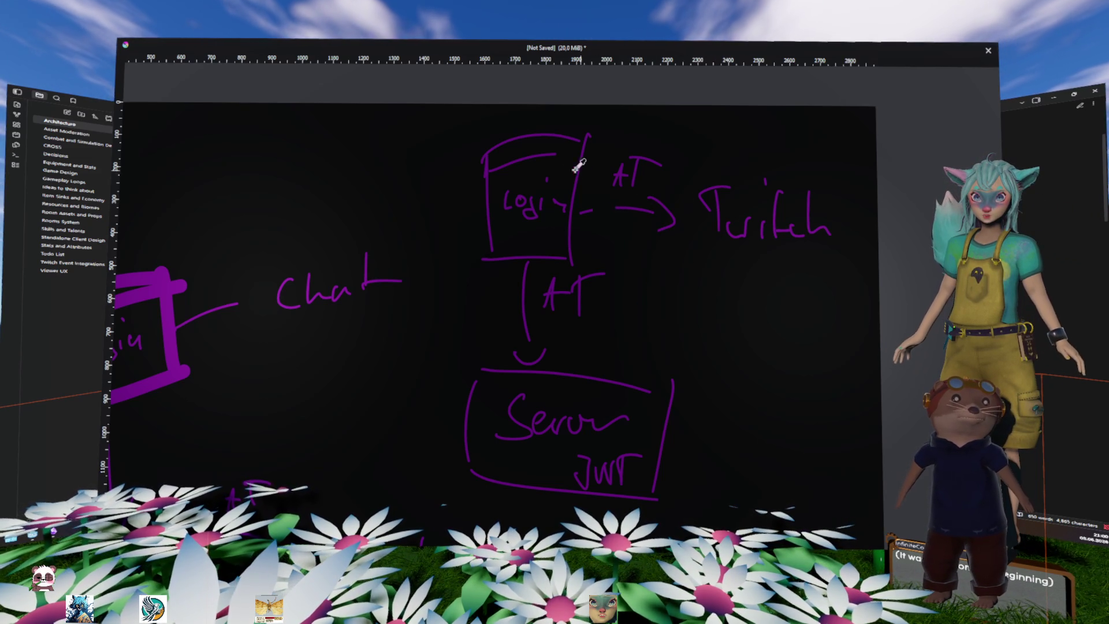
# Sample the Login box's purple, draw a Server-to-Twitch diagonal line, then undo it
pyautogui.keyDown('ctrl'); pyautogui.click(520, 194); pyautogui.keyUp('ctrl')
pyautogui.moveTo(643, 334); pyautogui.dragTo(715, 245)
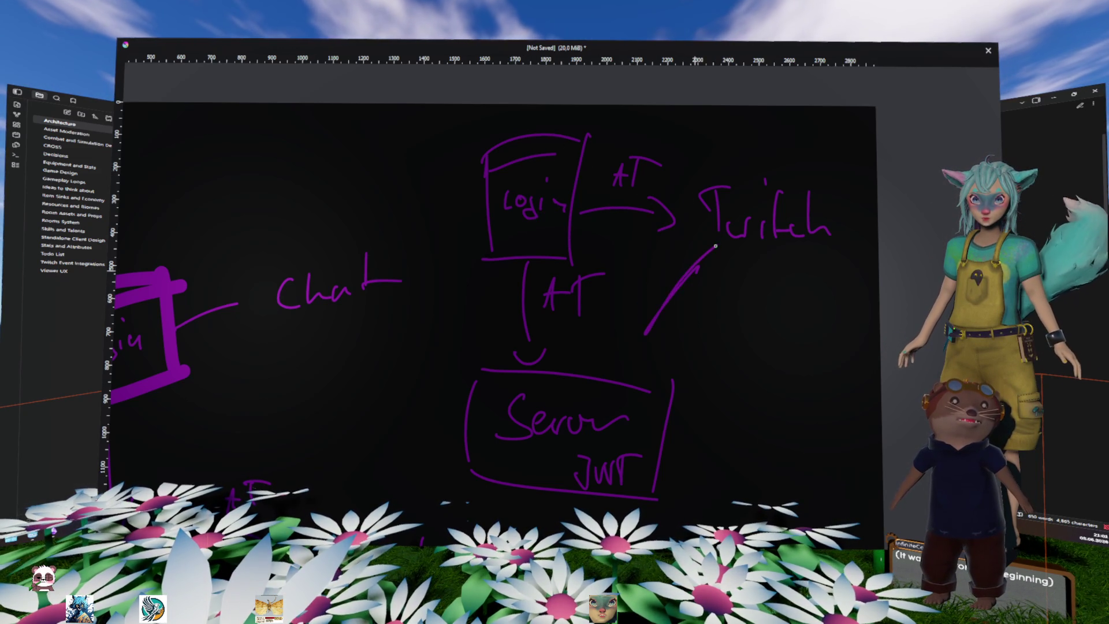
pyautogui.hotkey('ctrl', 'z')
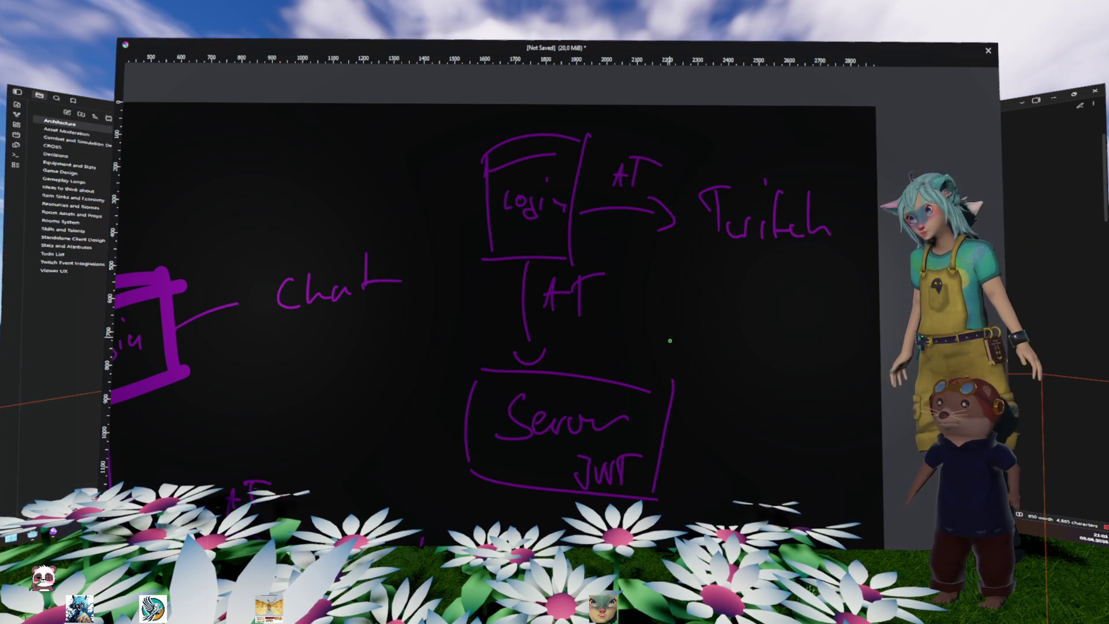
# Add a short mark at the sketch top, pan to the Keycloak notes, and underline Keycloak
pyautogui.moveTo(854, 150)
pyautogui.mouseDown()
pyautogui.moveTo(836, 134)
pyautogui.moveTo(442, 237)
pyautogui.moveTo(424, 469)
pyautogui.moveTo(879, 139)
pyautogui.mouseUp()
pyautogui.moveTo(380, 417)
pyautogui.mouseDown()
pyautogui.moveTo(676, 200)
pyautogui.moveTo(634, 174)
pyautogui.moveTo(655, 155)
pyautogui.mouseUp()
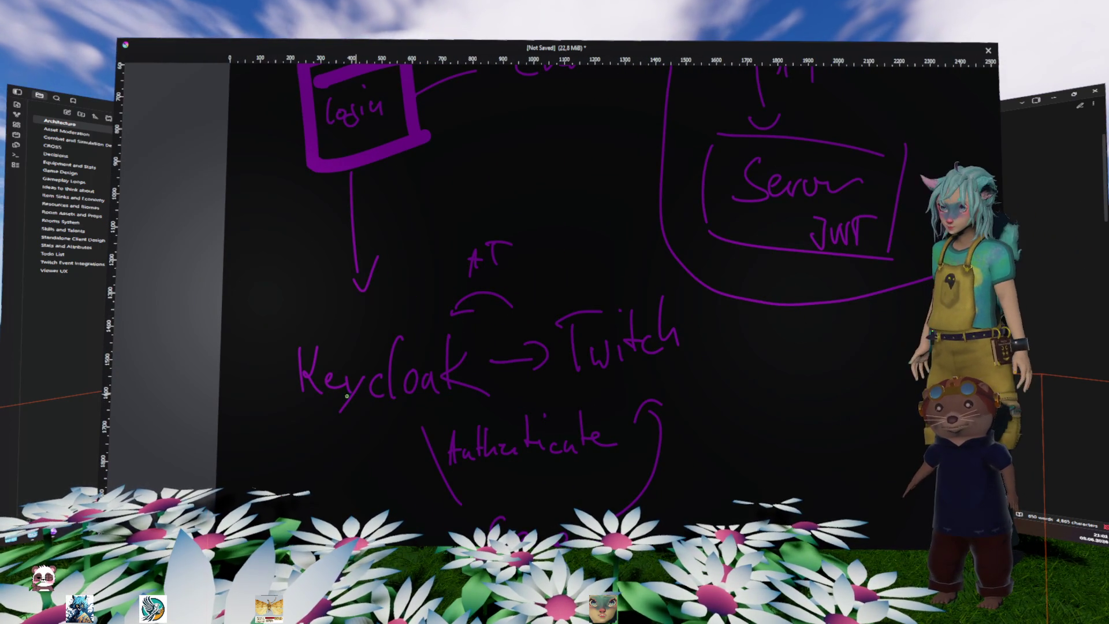
pyautogui.moveTo(297, 405); pyautogui.dragTo(456, 404)
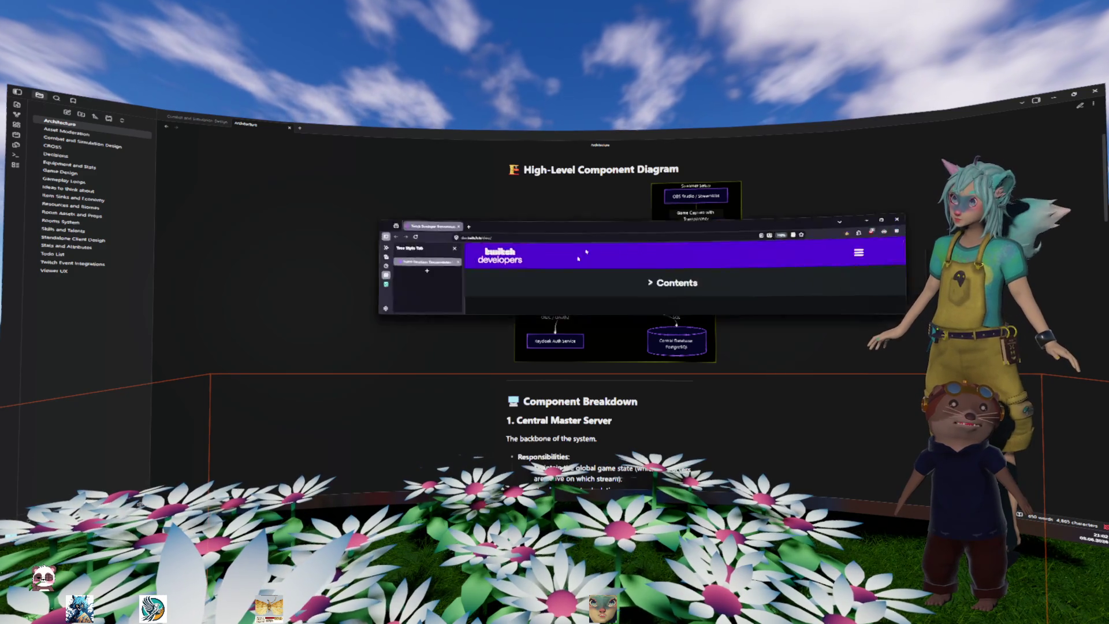
# In maximized Firefox, find 'channel chat' in EventSub Subscription Types and open channel.chat.message
pyautogui.doubleClick(421, 304)
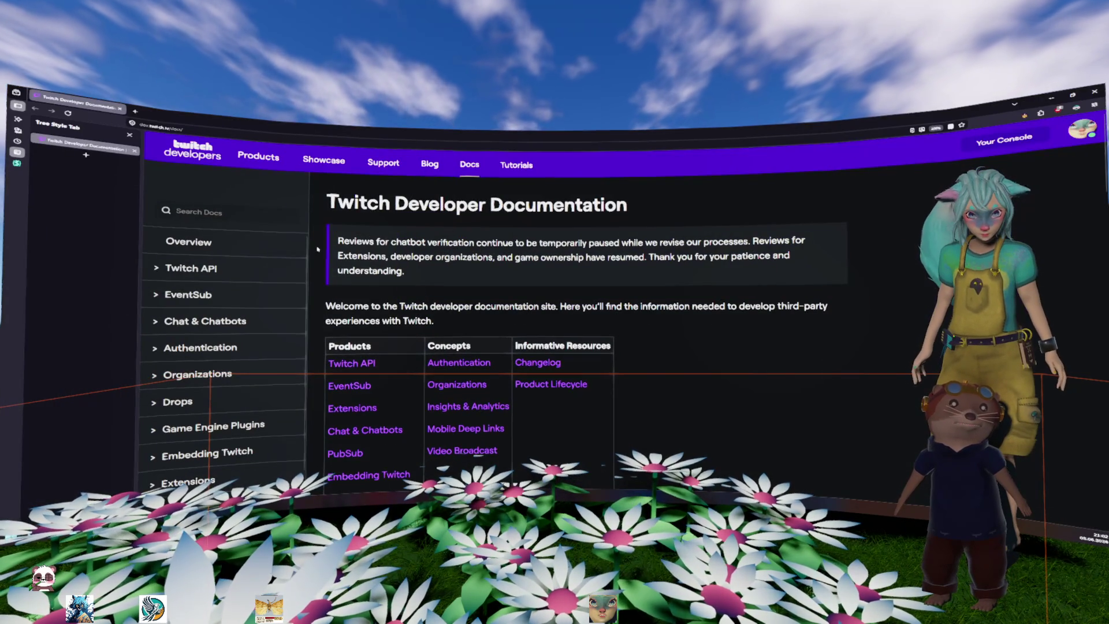
pyautogui.click(180, 293)
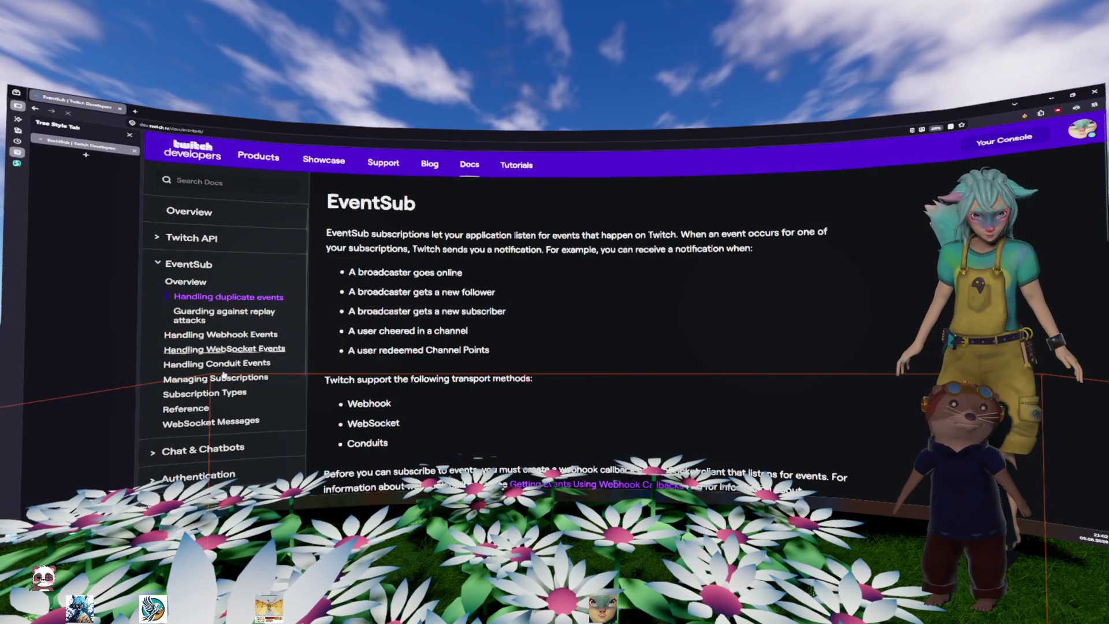
pyautogui.click(204, 393)
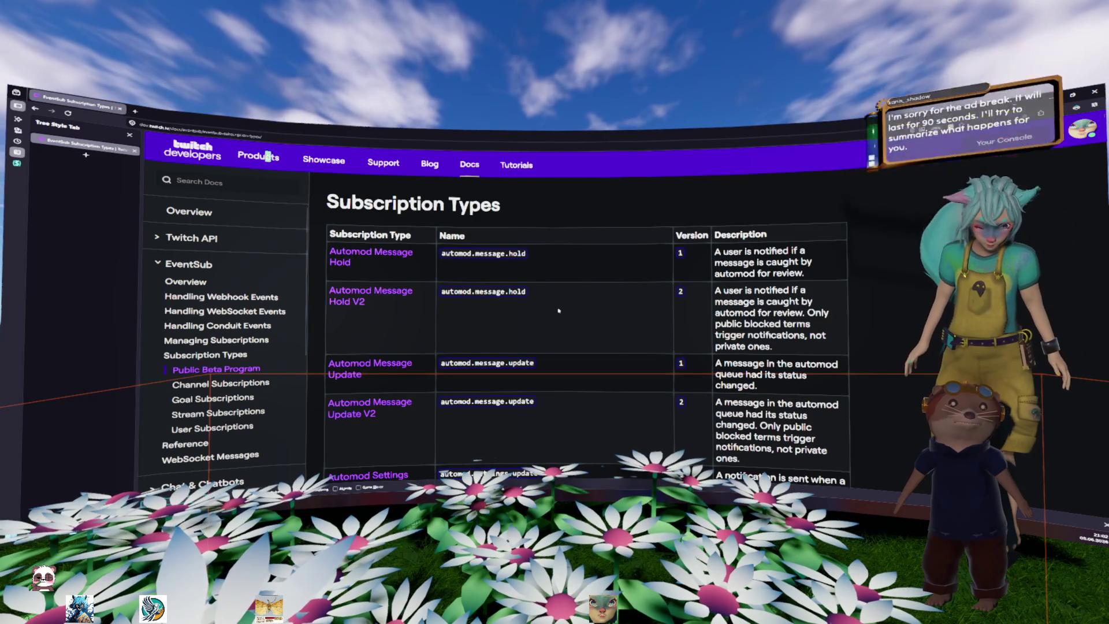
pyautogui.hotkey('ctrl', 'f')
pyautogui.write('channel chat')
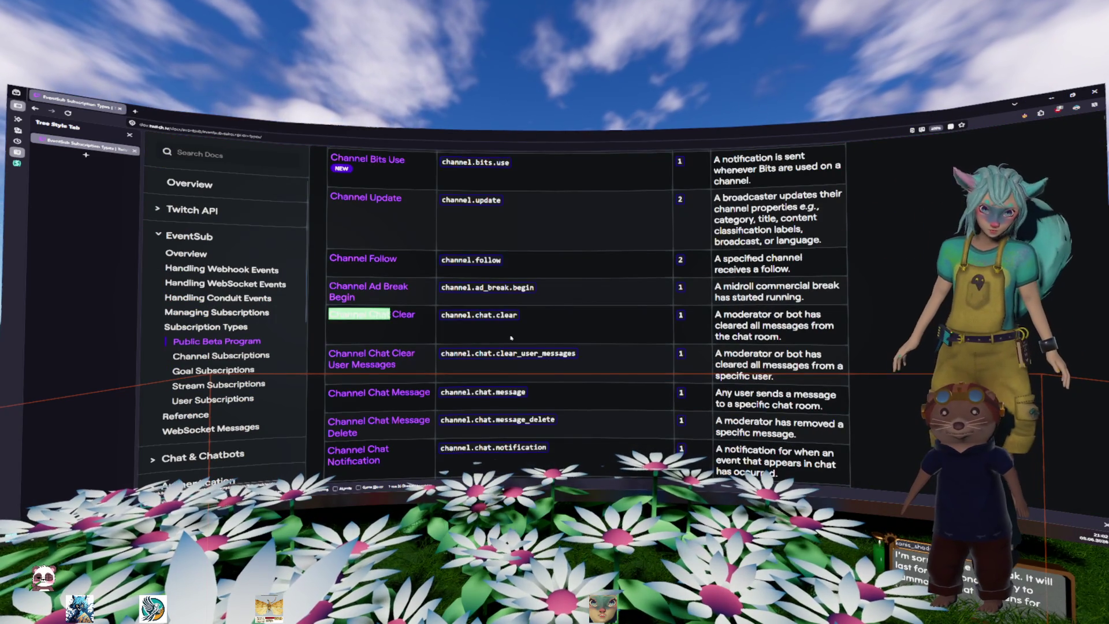
pyautogui.press('Return')
pyautogui.press('Return')
pyautogui.press('Return')
pyautogui.click(379, 393)
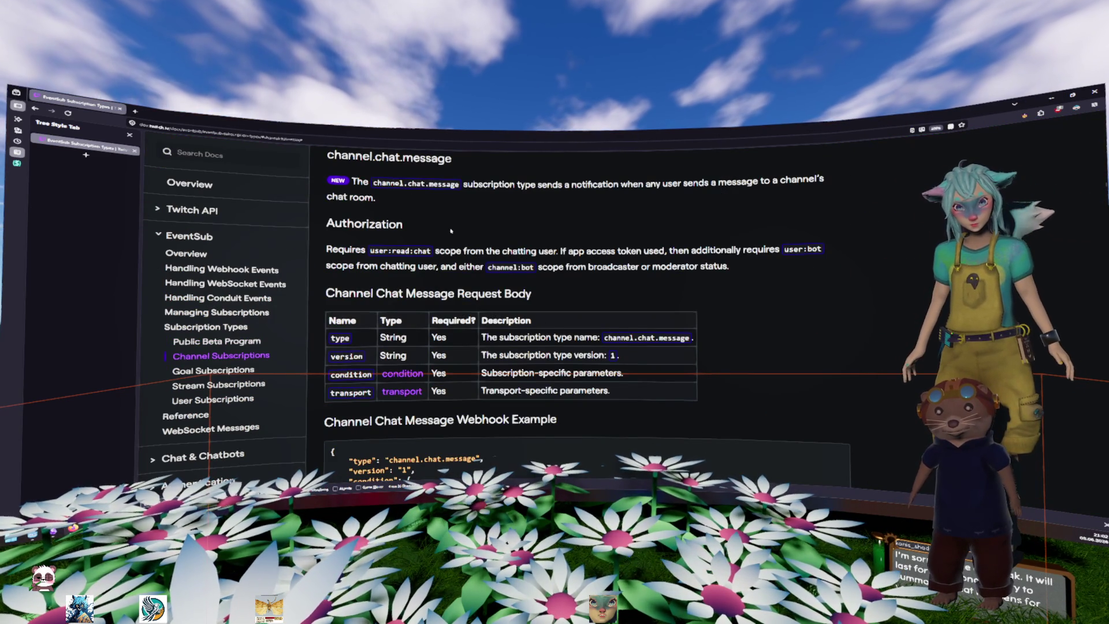
# Highlight the user:read:chat scope and the authorization requirement sentence, then return to the notes
pyautogui.moveTo(369, 250); pyautogui.dragTo(477, 250)
pyautogui.click(476, 250)
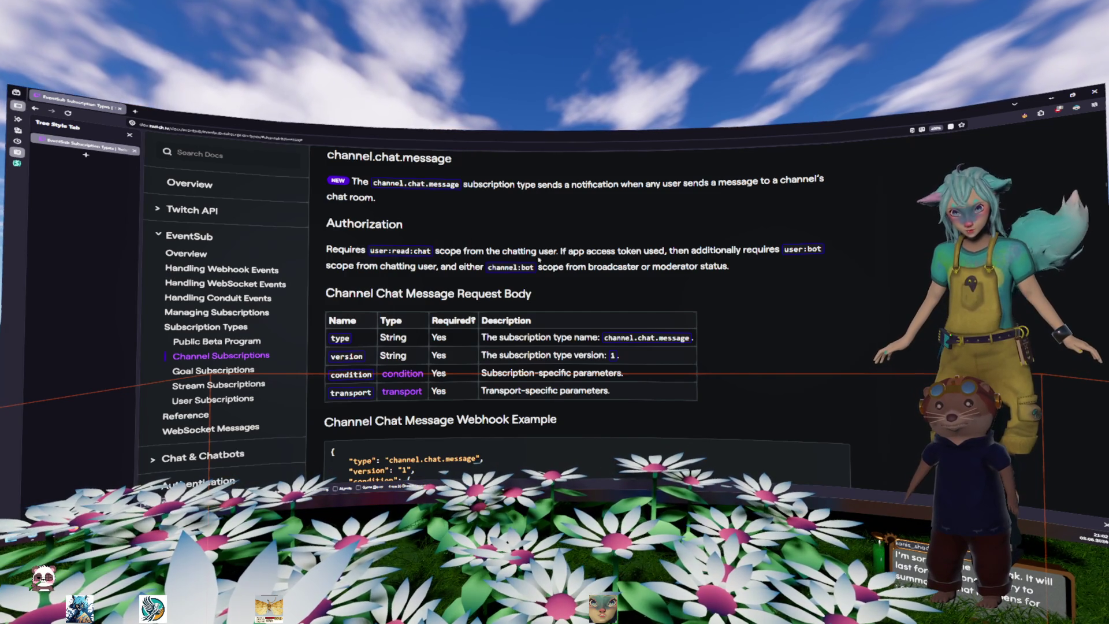
pyautogui.moveTo(558, 250)
pyautogui.mouseDown()
pyautogui.moveTo(823, 250)
pyautogui.moveTo(528, 231)
pyautogui.moveTo(438, 266)
pyautogui.moveTo(827, 275)
pyautogui.mouseUp()
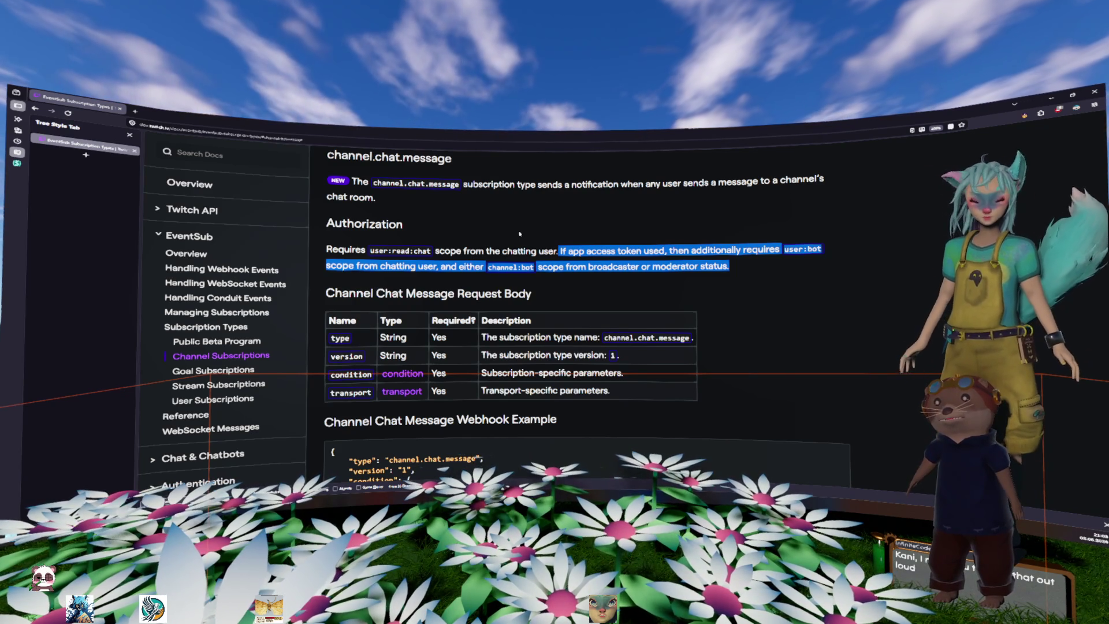
pyautogui.click(578, 217)
pyautogui.hotkey('alt', 'Tab')
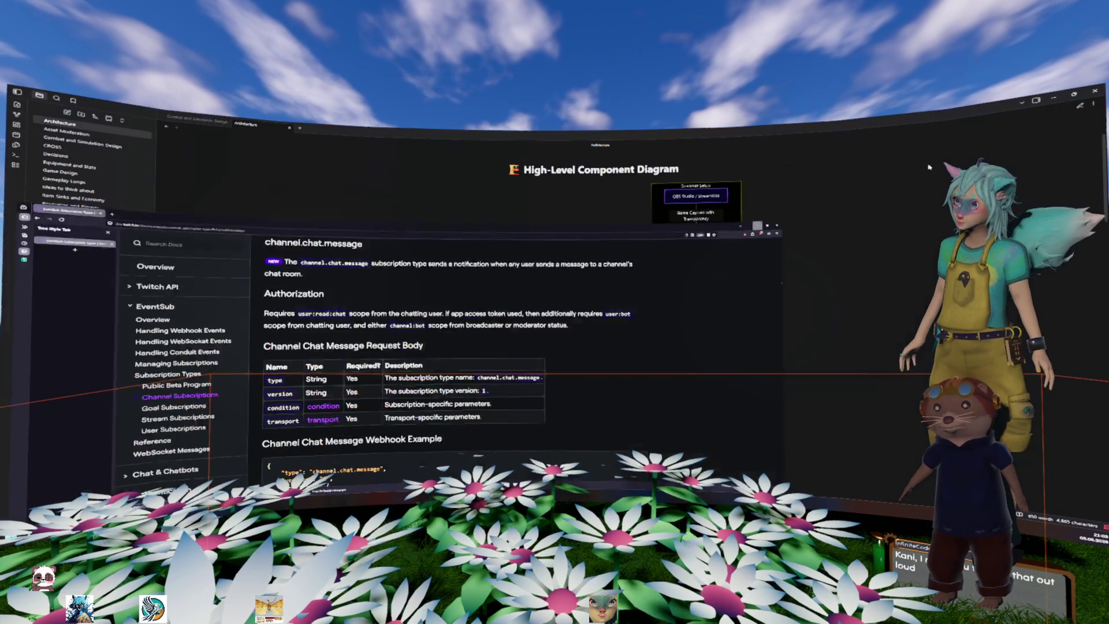
# Scroll the diagram, highlight the Keycloak Auth Service label, then return to the channel.chat.message docs
pyautogui.scroll(-3, 764, 295)
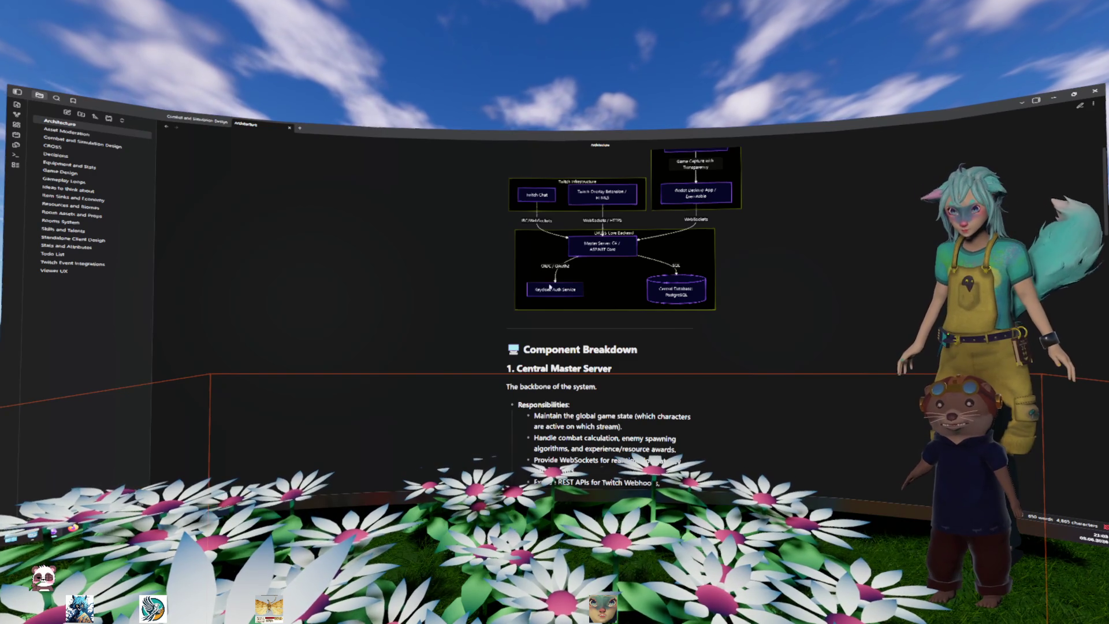
pyautogui.moveTo(541, 290); pyautogui.dragTo(571, 289)
pyautogui.tripleClick(576, 290)
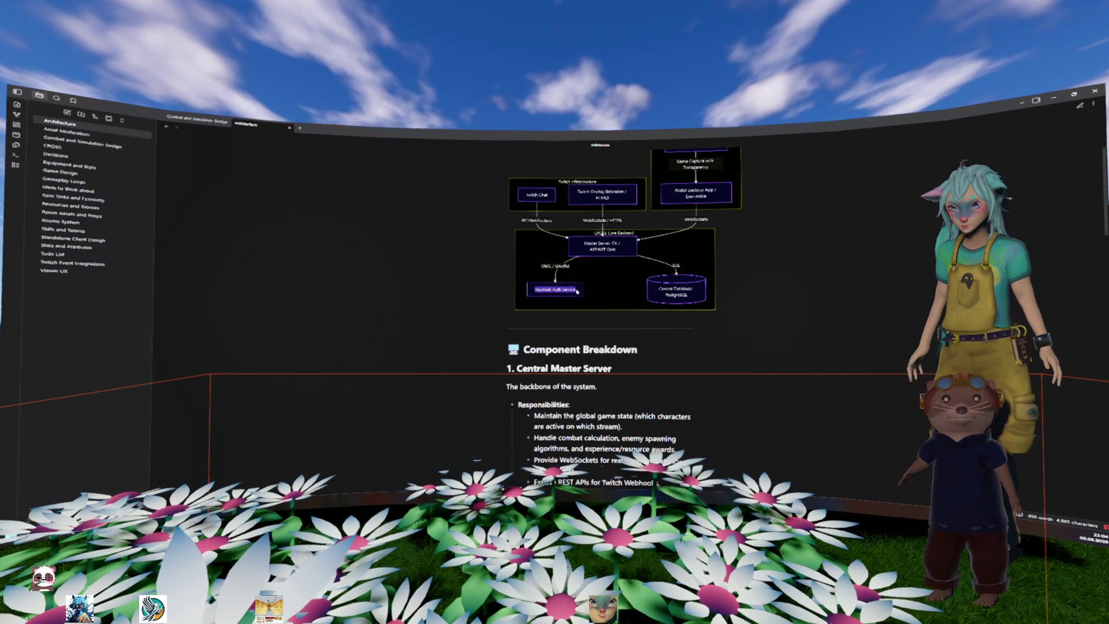
pyautogui.click(364, 300)
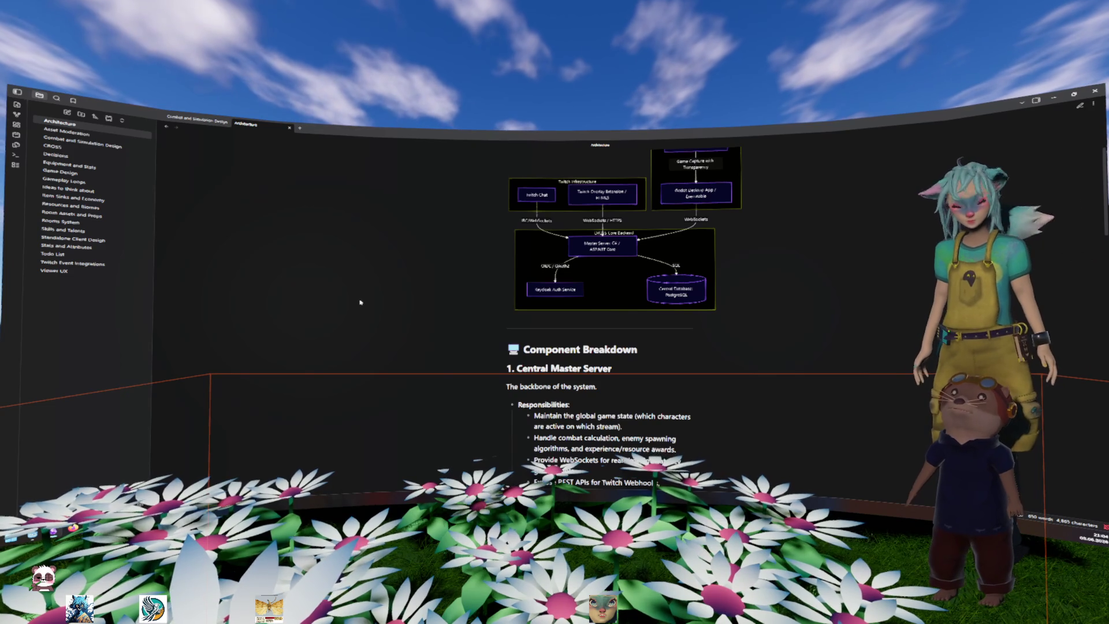
pyautogui.hotkey('alt', 'Tab')
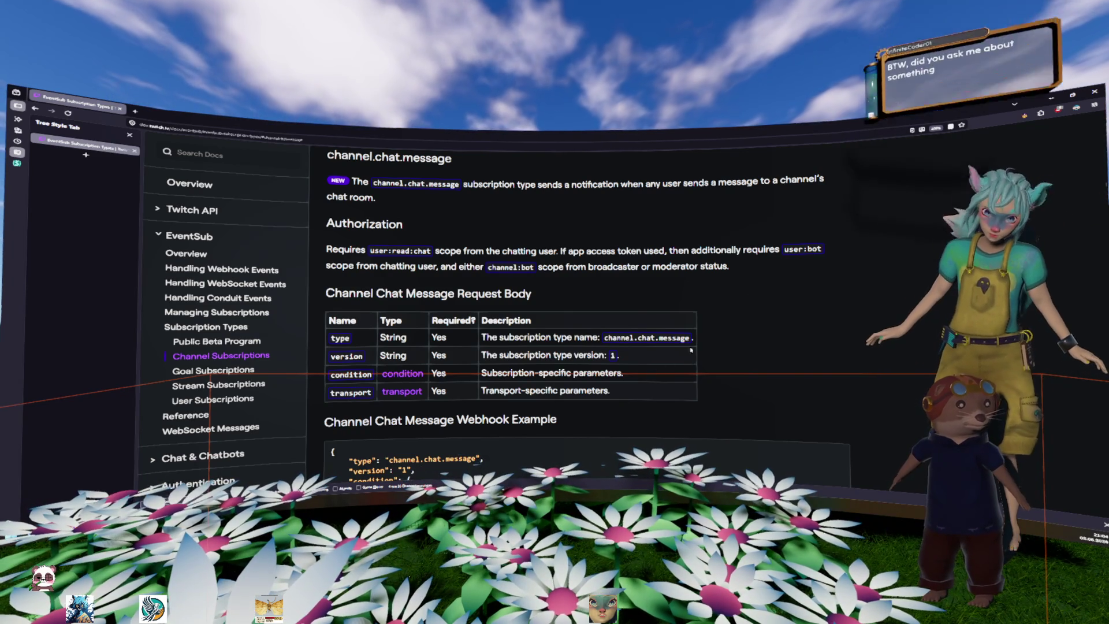
# Highlight the Keycloak Auth Service, Master Server and Godot Desktop App labels in the diagram
pyautogui.hotkey('alt', 'Tab')
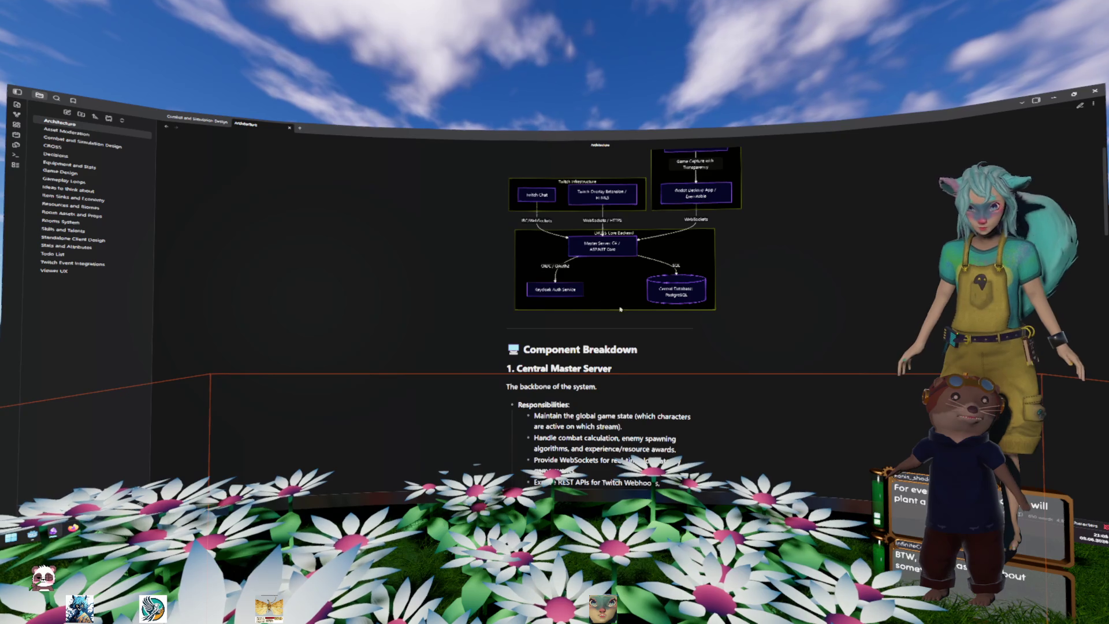
pyautogui.doubleClick(563, 290)
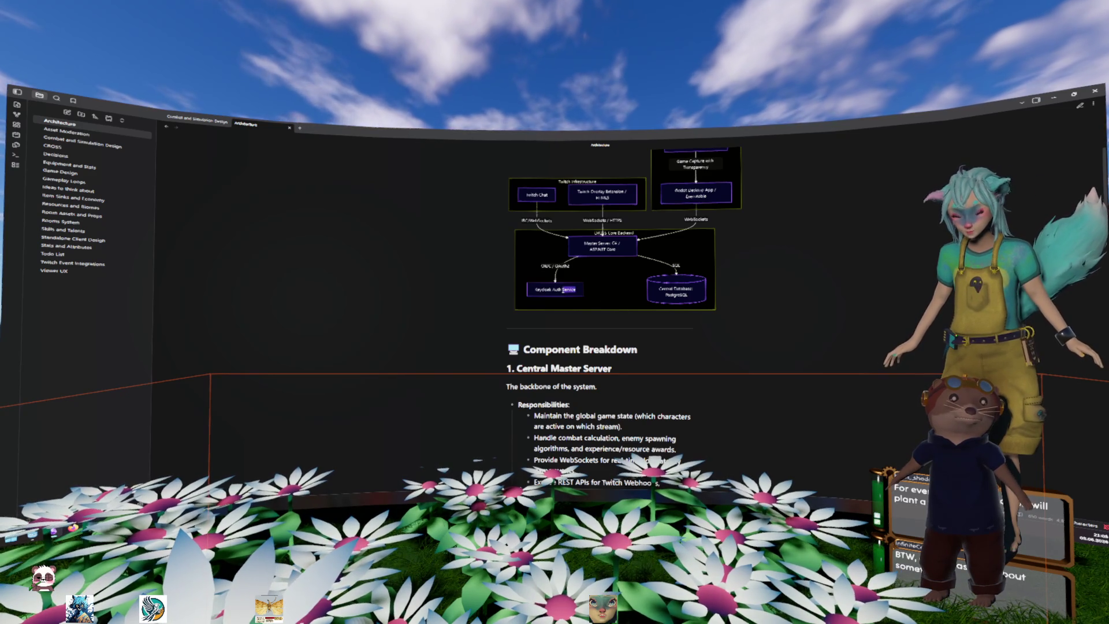
pyautogui.scroll(1, 683, 288)
pyautogui.tripleClick(577, 298)
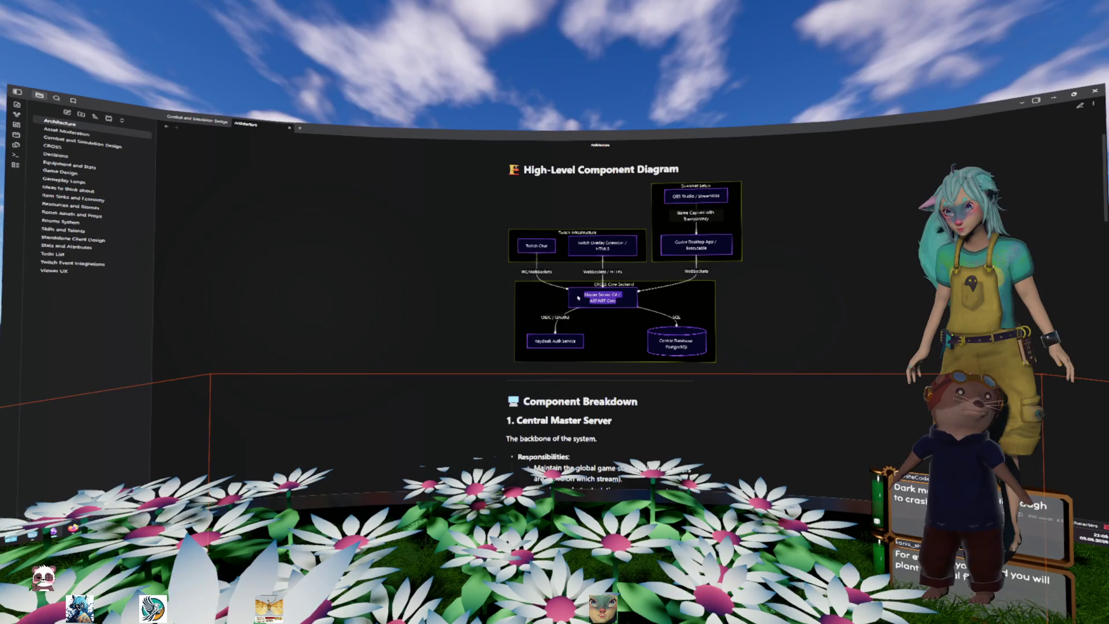
pyautogui.moveTo(698, 256); pyautogui.dragTo(673, 239)
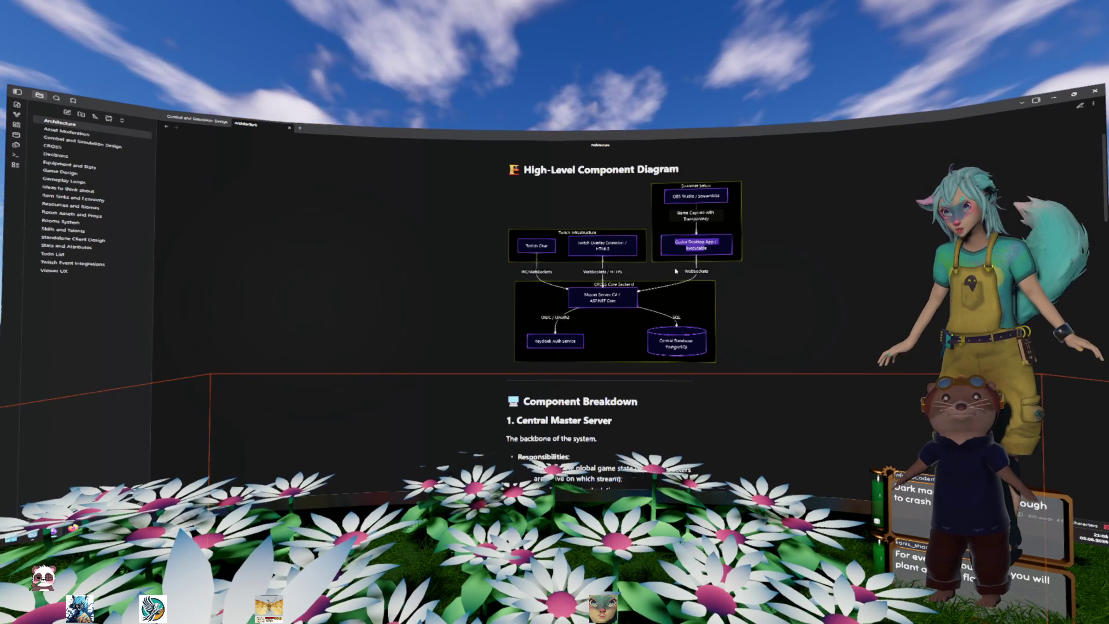
pyautogui.tripleClick(617, 304)
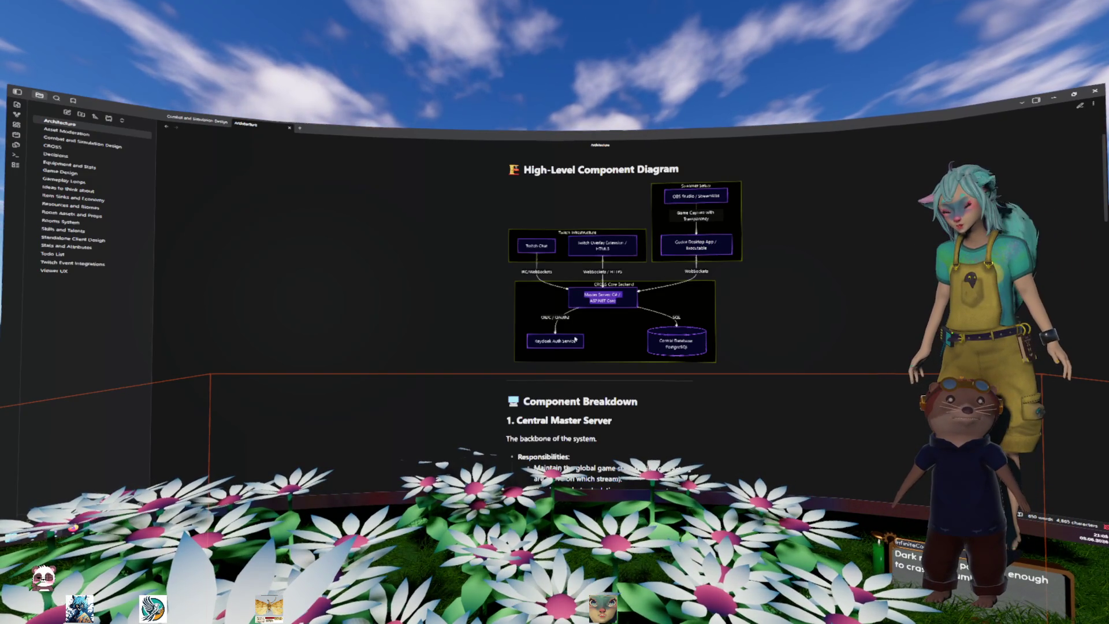
pyautogui.moveTo(574, 339); pyautogui.dragTo(534, 341)
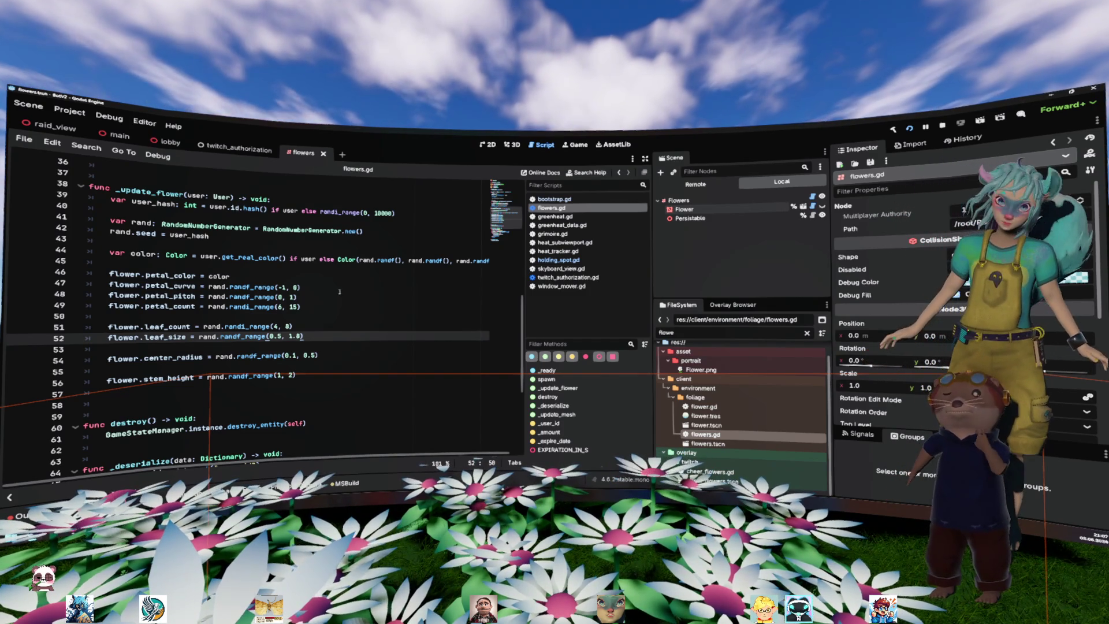
# Search flowers.gd for 'color' to locate the petal colour code
pyautogui.click(317, 316)
pyautogui.scroll(2, 317, 316)
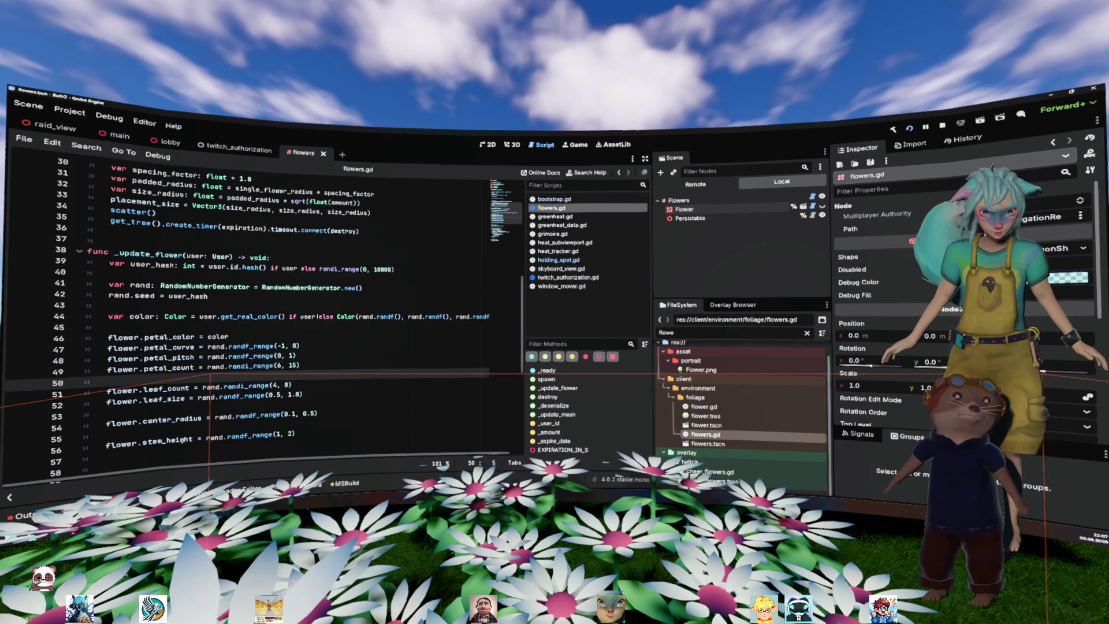
pyautogui.scroll(7, 317, 316)
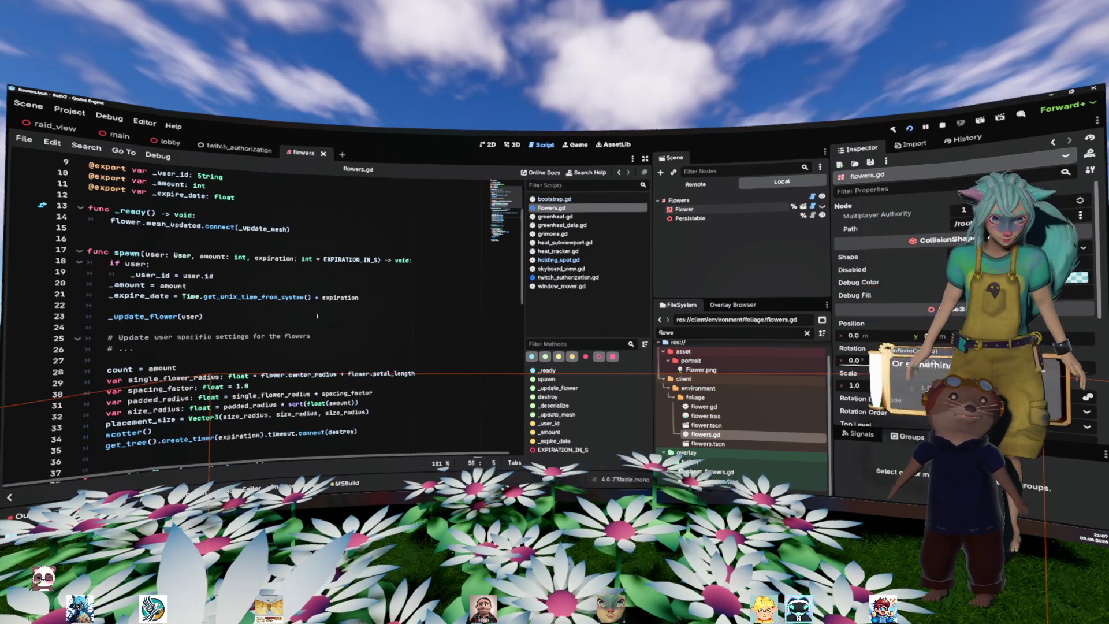
pyautogui.click(340, 297)
pyautogui.hotkey('ctrl', 'f')
pyautogui.write('color')
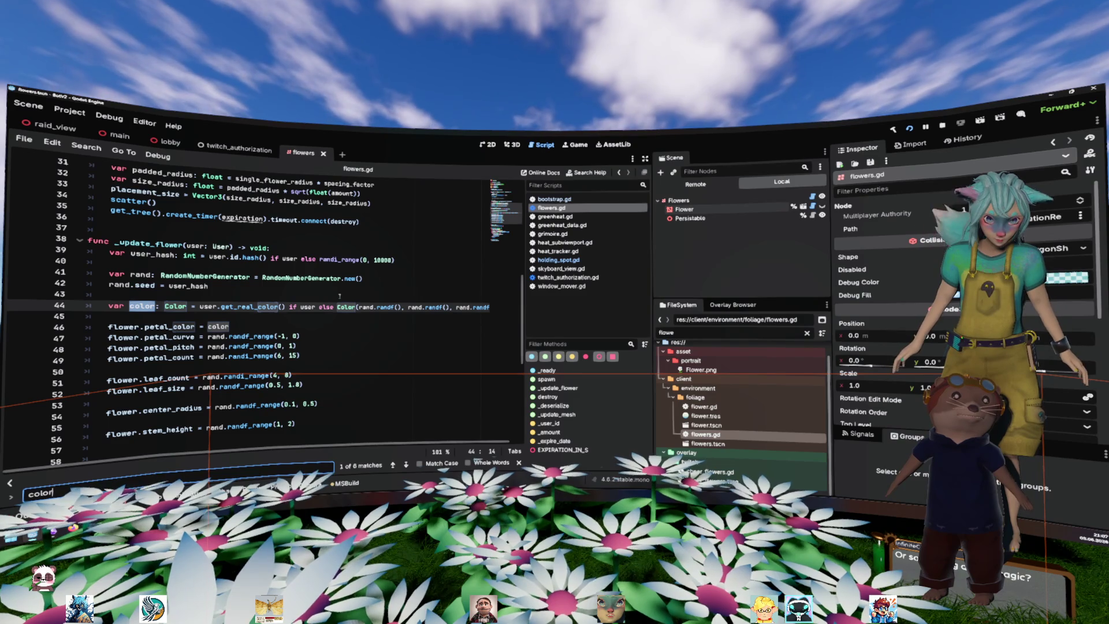
pyautogui.hscroll(1, 339, 297)
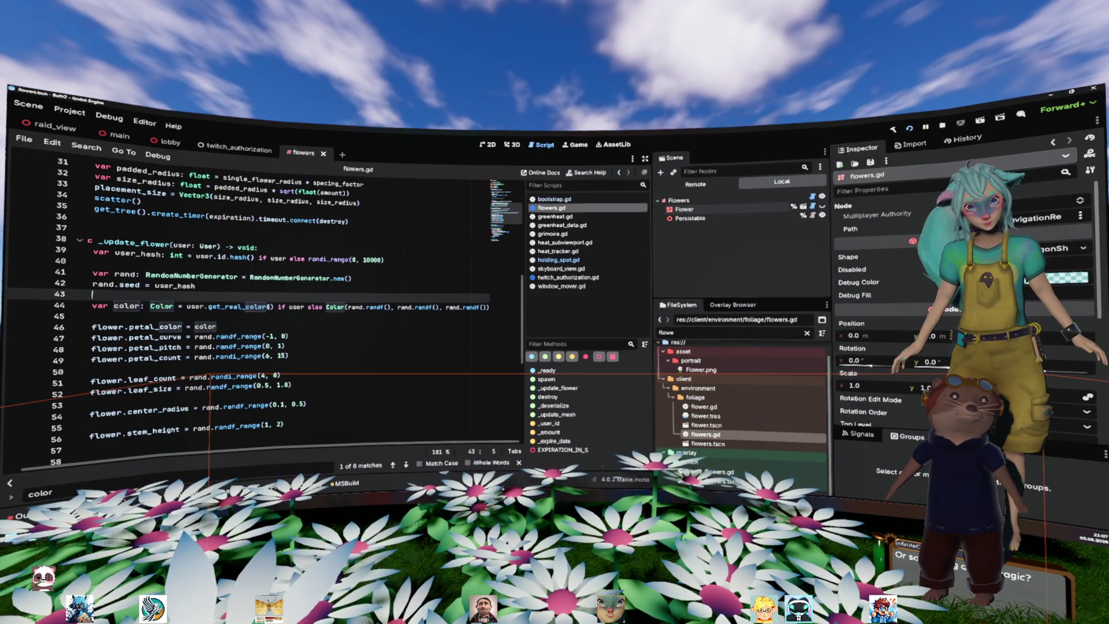
# Jump to get_real_color in user.gd, mark its Color.WHITE fallback, and toggle between scripts
pyautogui.doubleClick(254, 307)
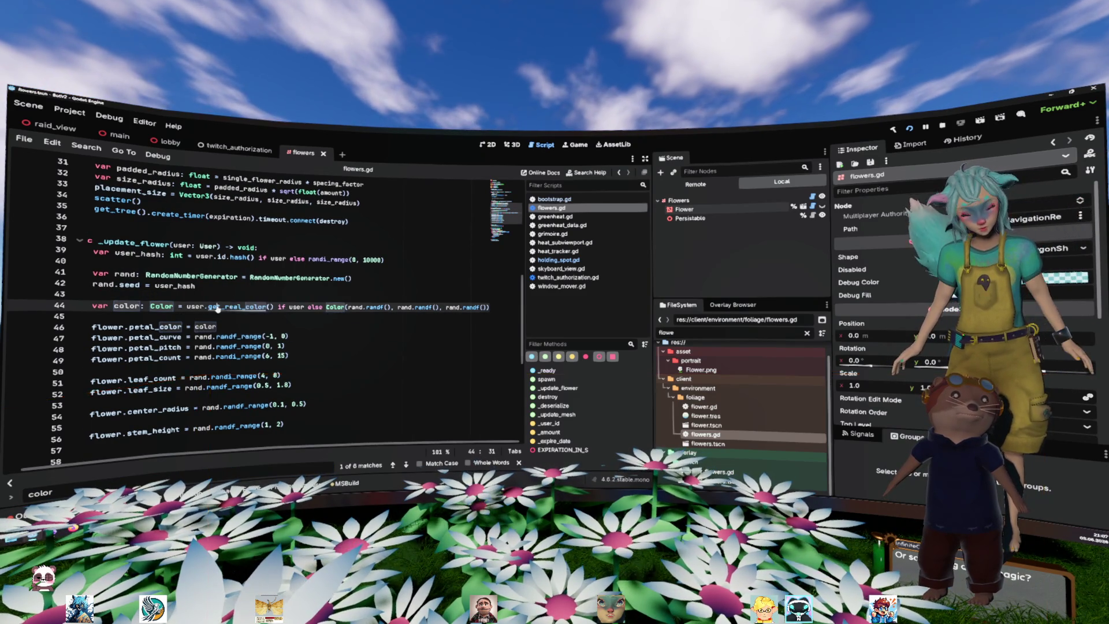
pyautogui.keyDown('ctrl'); pyautogui.click(237, 307); pyautogui.keyUp('ctrl')
pyautogui.moveTo(294, 361)
pyautogui.mouseDown()
pyautogui.moveTo(104, 359)
pyautogui.moveTo(129, 346)
pyautogui.mouseUp()
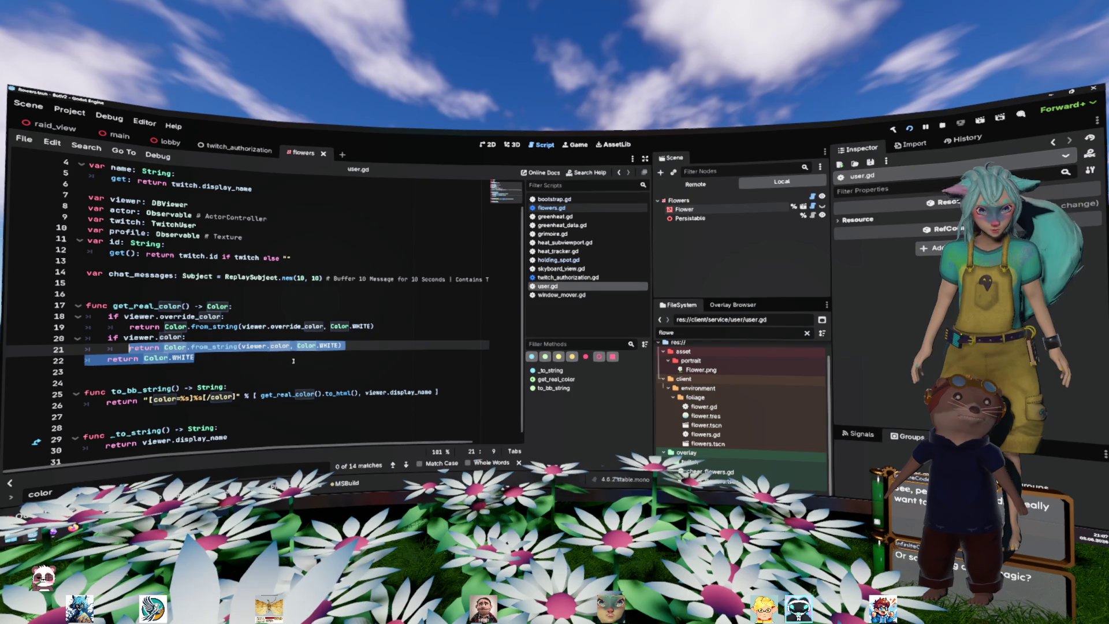
pyautogui.moveTo(293, 361); pyautogui.dragTo(99, 364)
pyautogui.hotkey('alt', 'Left')
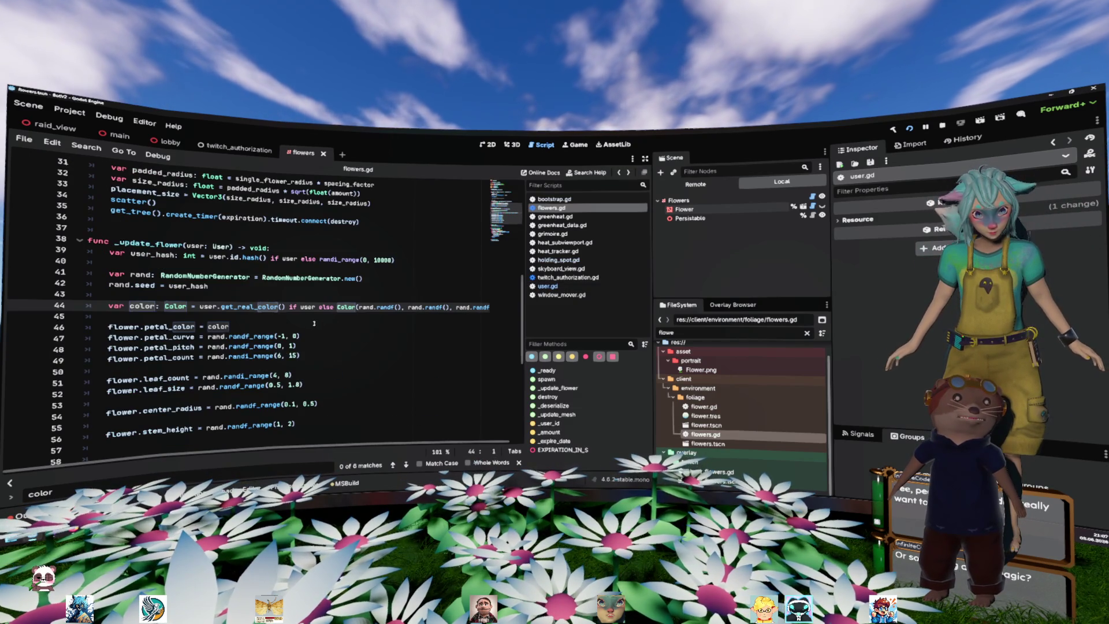
pyautogui.click(312, 320)
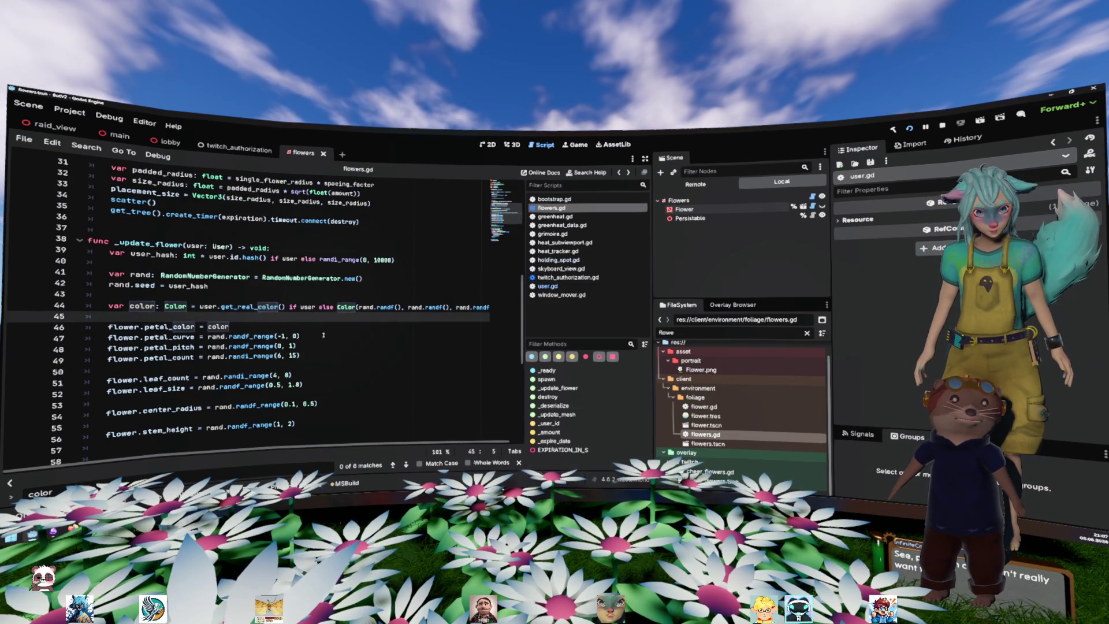
pyautogui.hotkey('alt', 'Right')
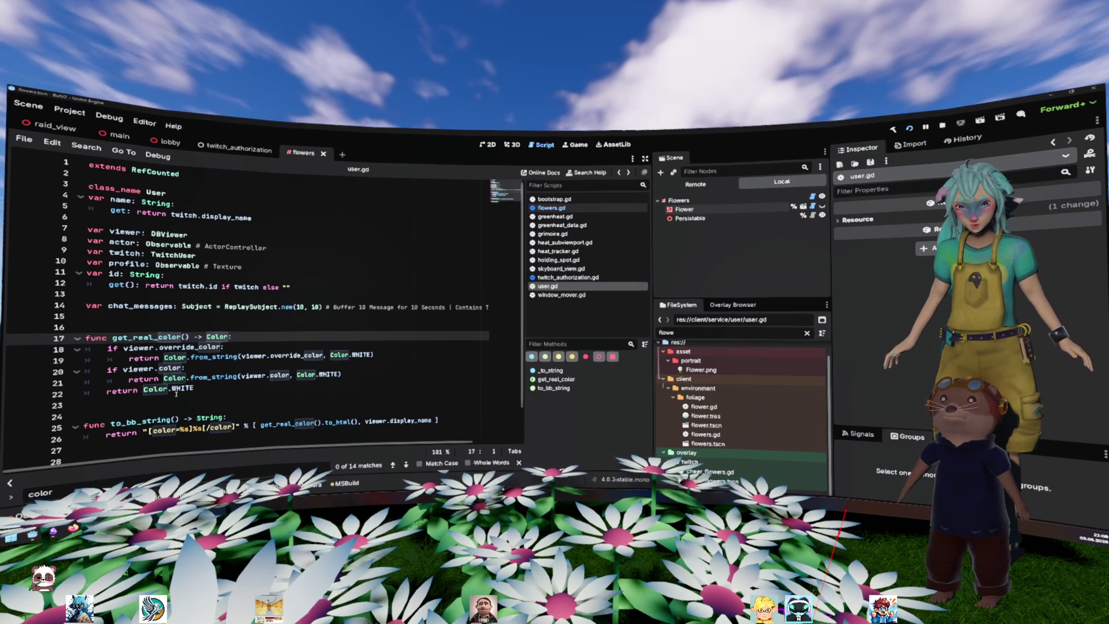
pyautogui.moveTo(195, 390); pyautogui.dragTo(16, 259)
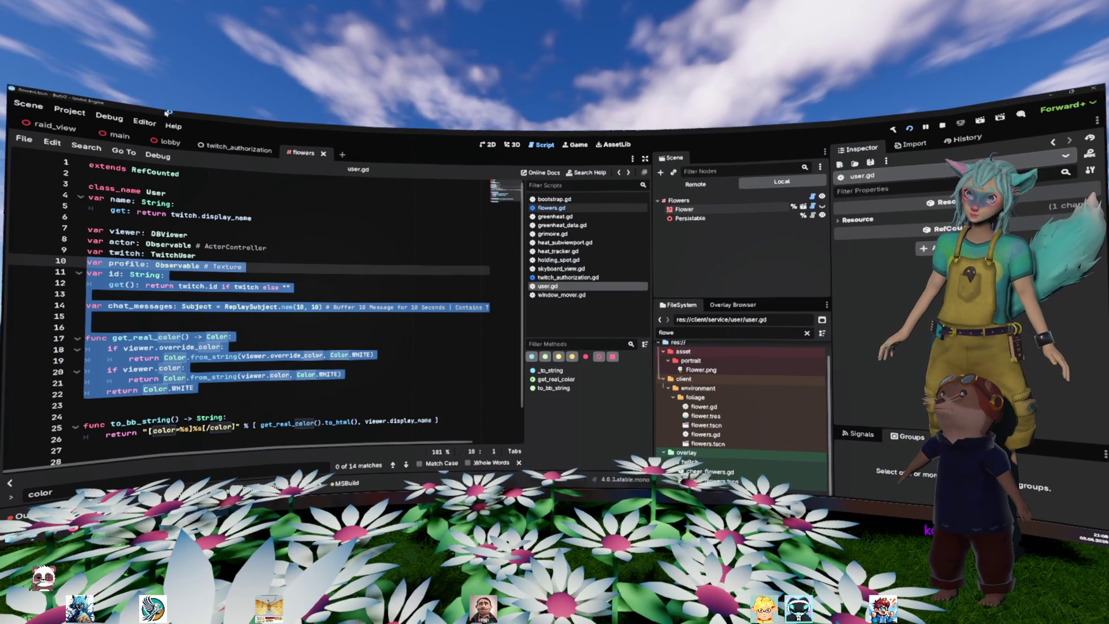
pyautogui.click(245, 287)
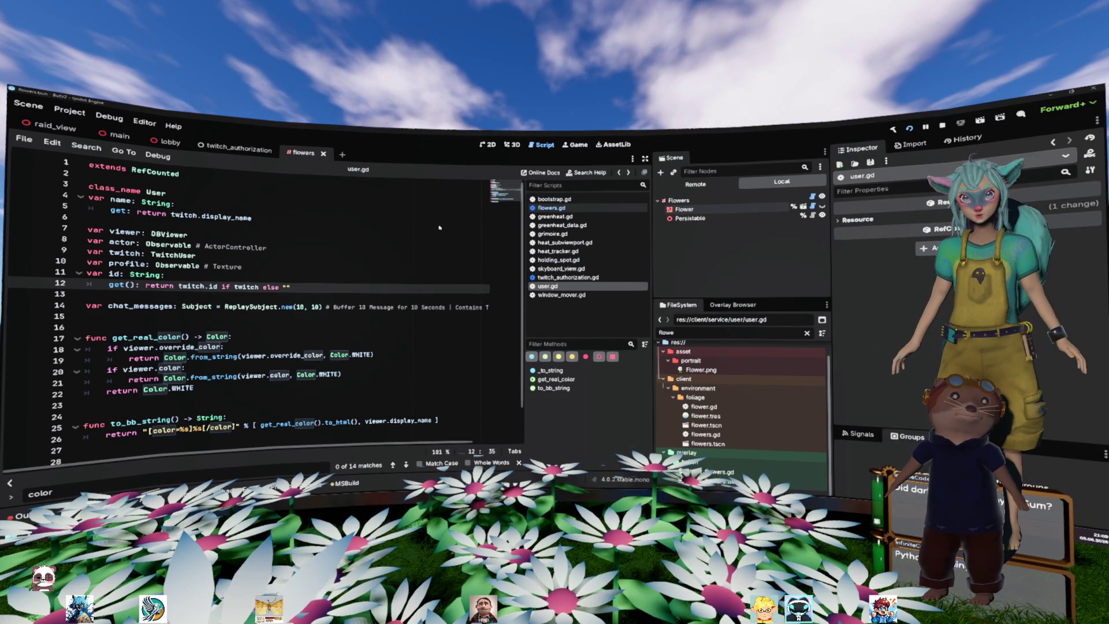
pyautogui.hotkey('alt', 'Tab')
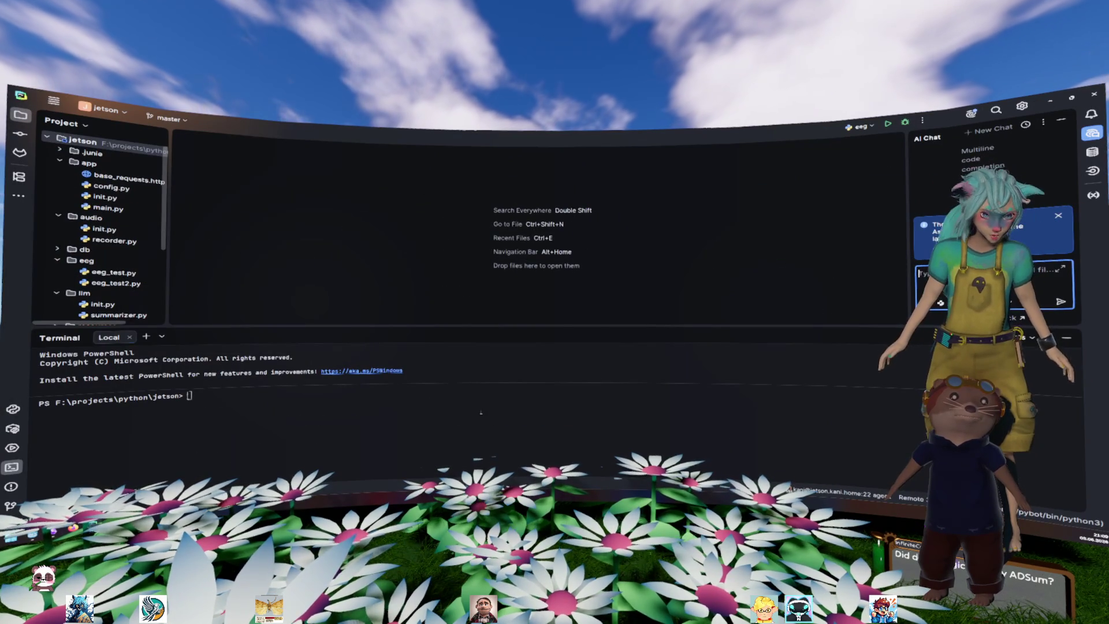
# Clear the recalled kubectl command from PyCharm's terminal prompt
pyautogui.click(481, 411)
pyautogui.hotkey('ctrl', 'v')
pyautogui.press('Up')
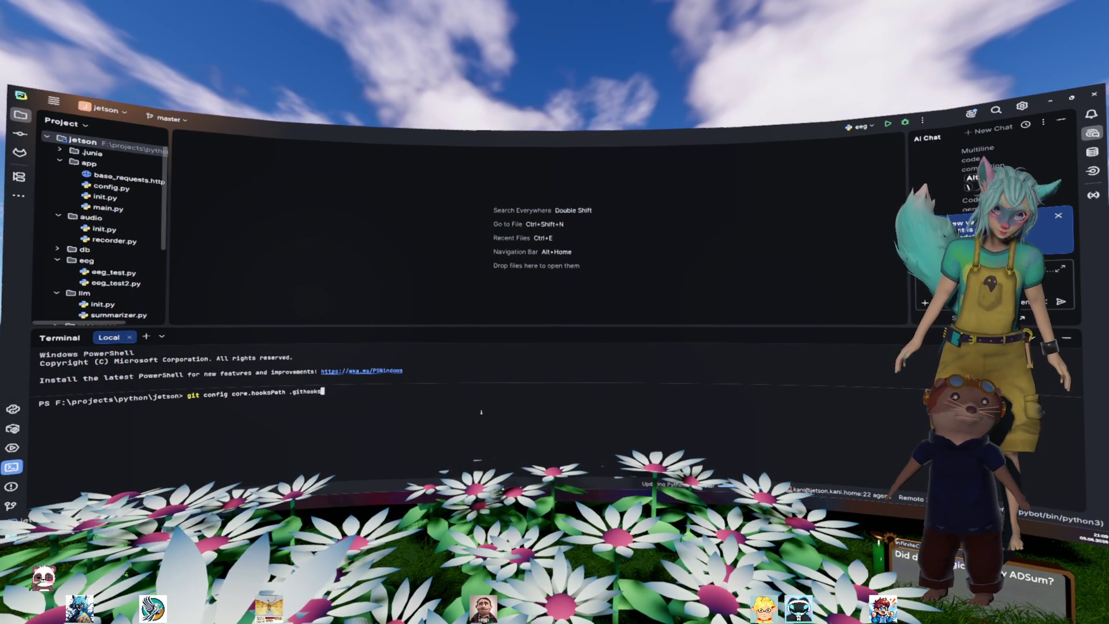
pyautogui.press('Down')
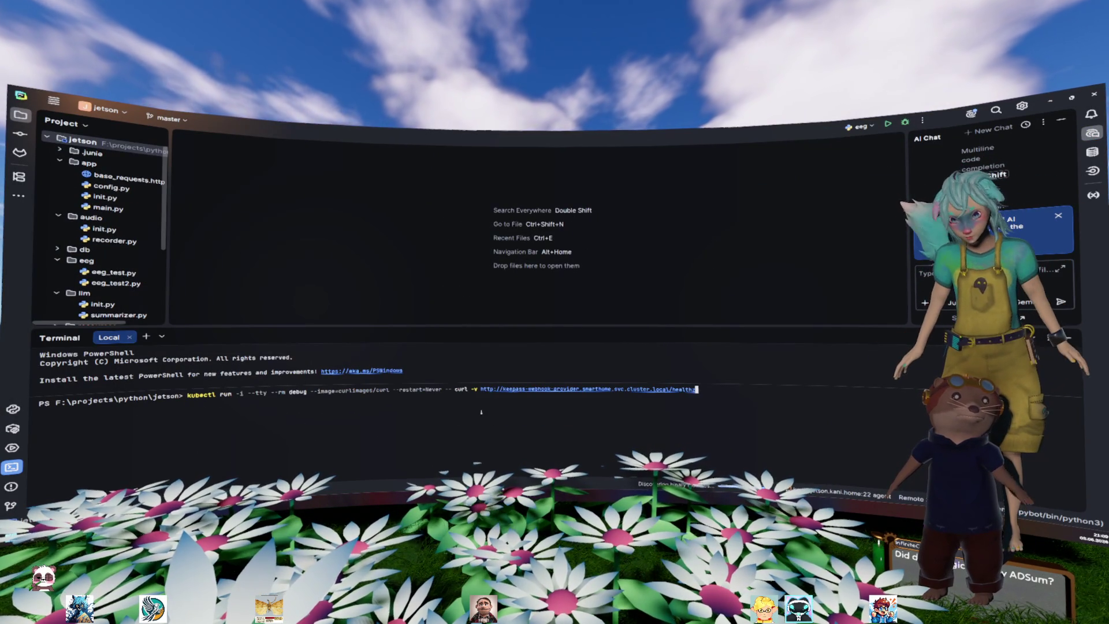
pyautogui.press('Escape')
pyautogui.hotkey('ctrl', 'c')
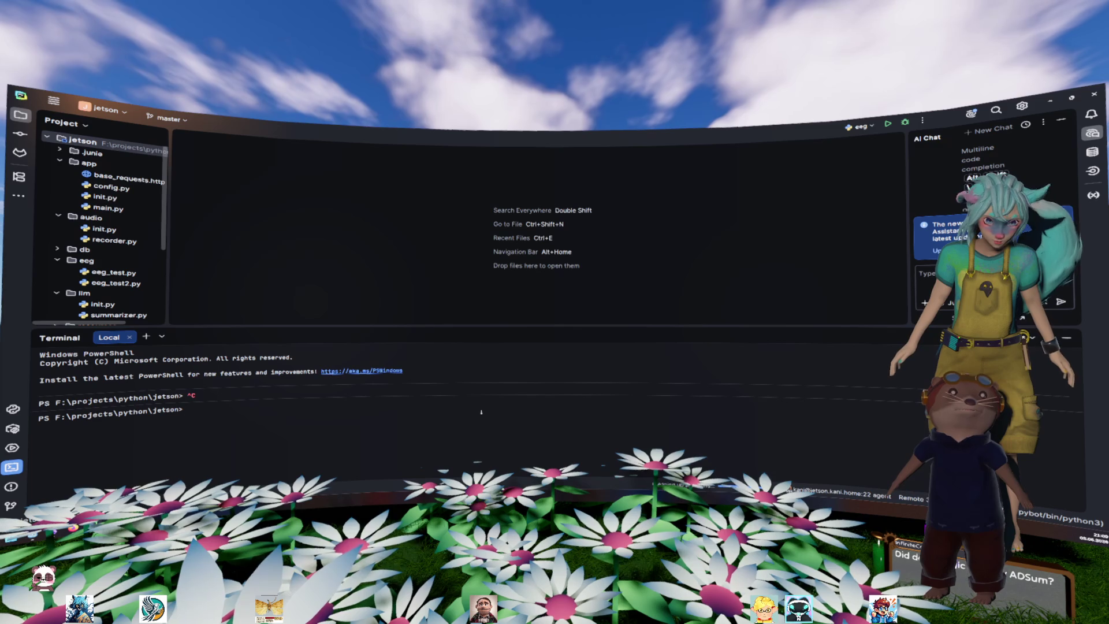
# Open the Remote 3.10 Jetson terminal and enlarge it to show pybot.service logs
pyautogui.click(162, 337)
pyautogui.click(279, 382)
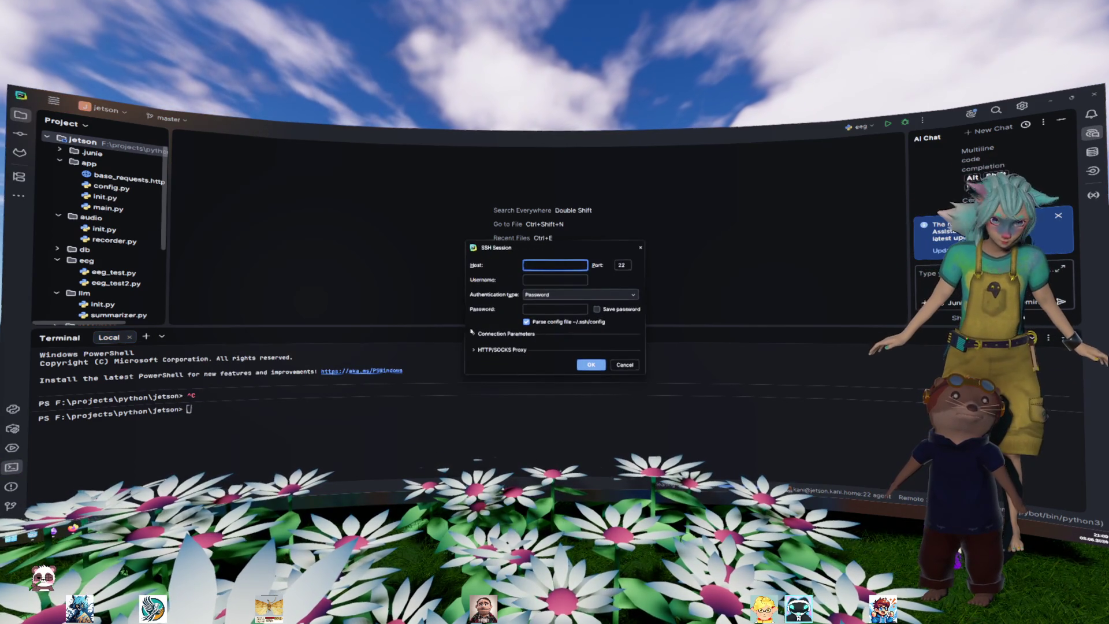
pyautogui.press('Escape')
pyautogui.click(162, 336)
pyautogui.click(294, 389)
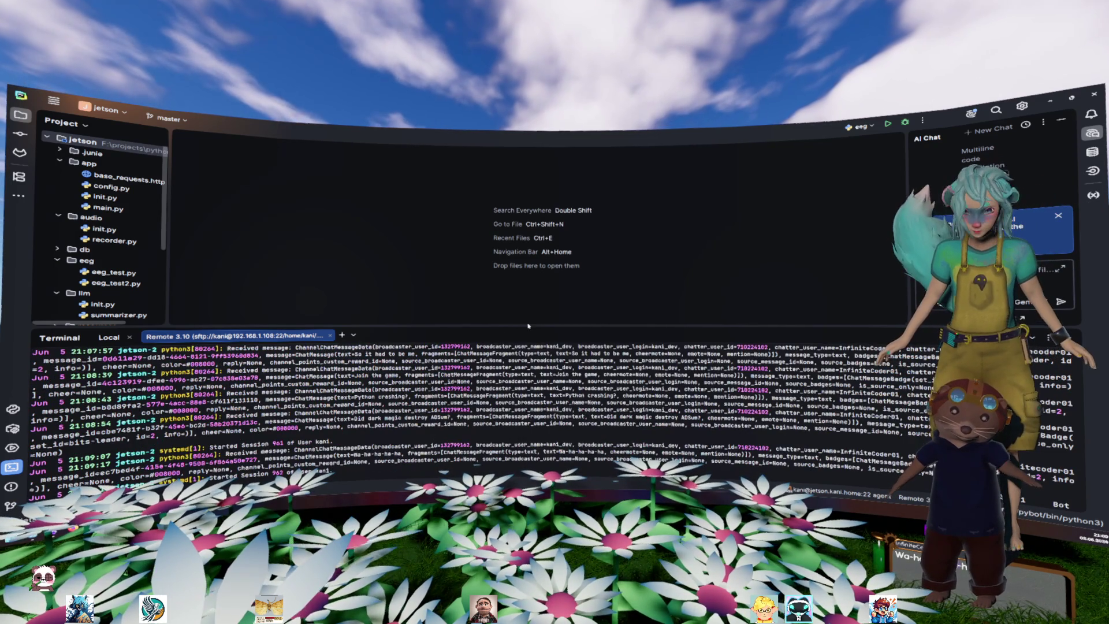
pyautogui.moveTo(533, 327); pyautogui.dragTo(532, 143)
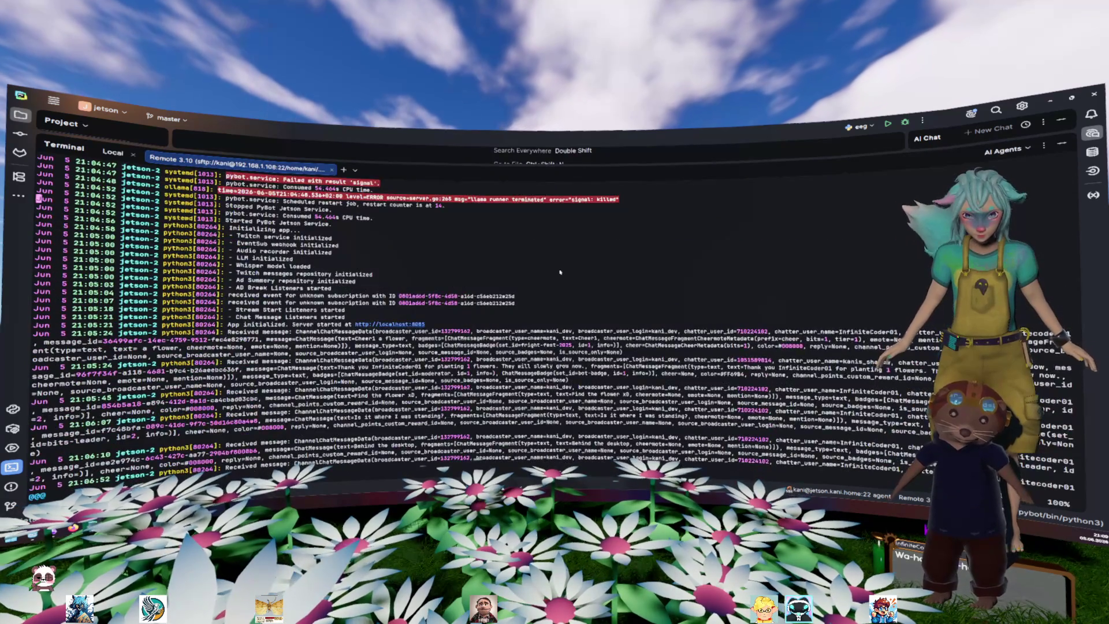
# Highlight the ollama ERROR line in the remote syslog, then quit the log viewer to the shell
pyautogui.scroll(2, 560, 271)
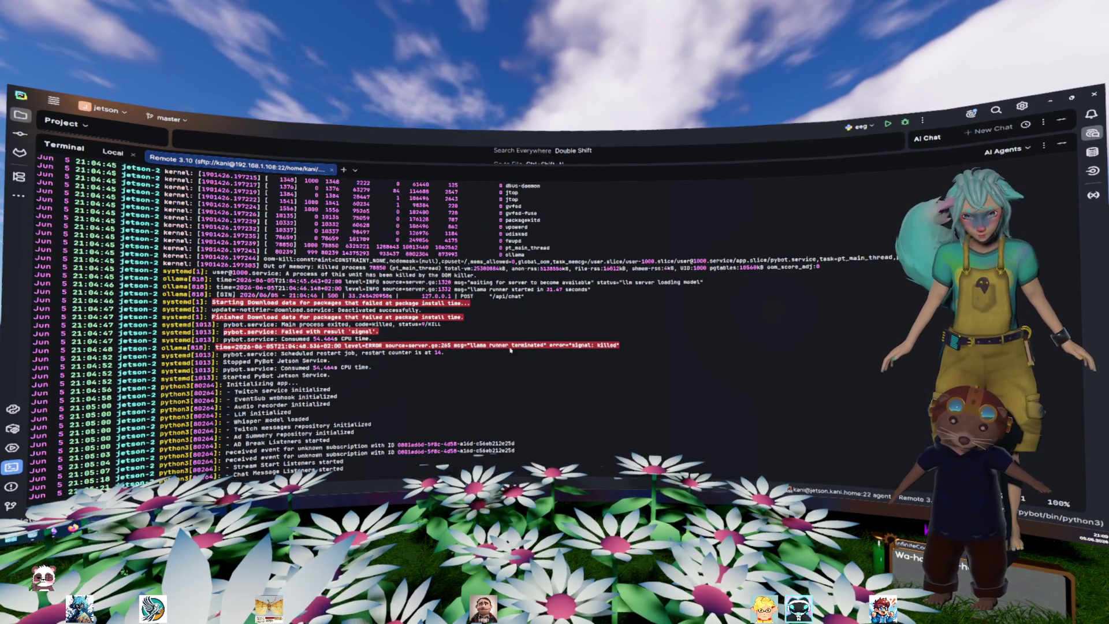
pyautogui.moveTo(603, 345); pyautogui.dragTo(252, 351)
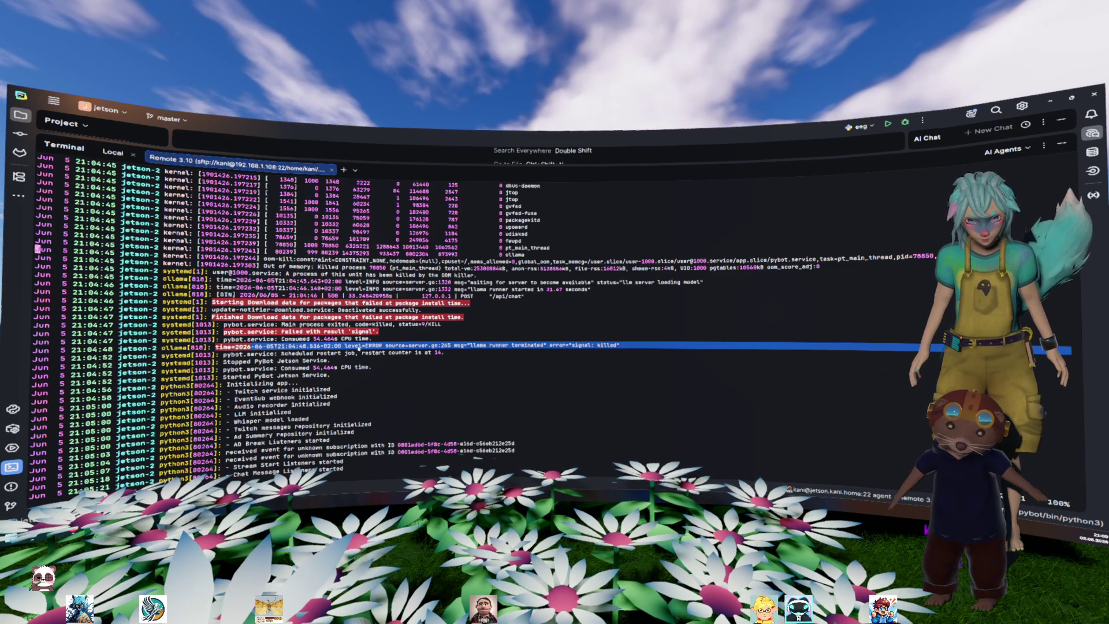
pyautogui.click(327, 261)
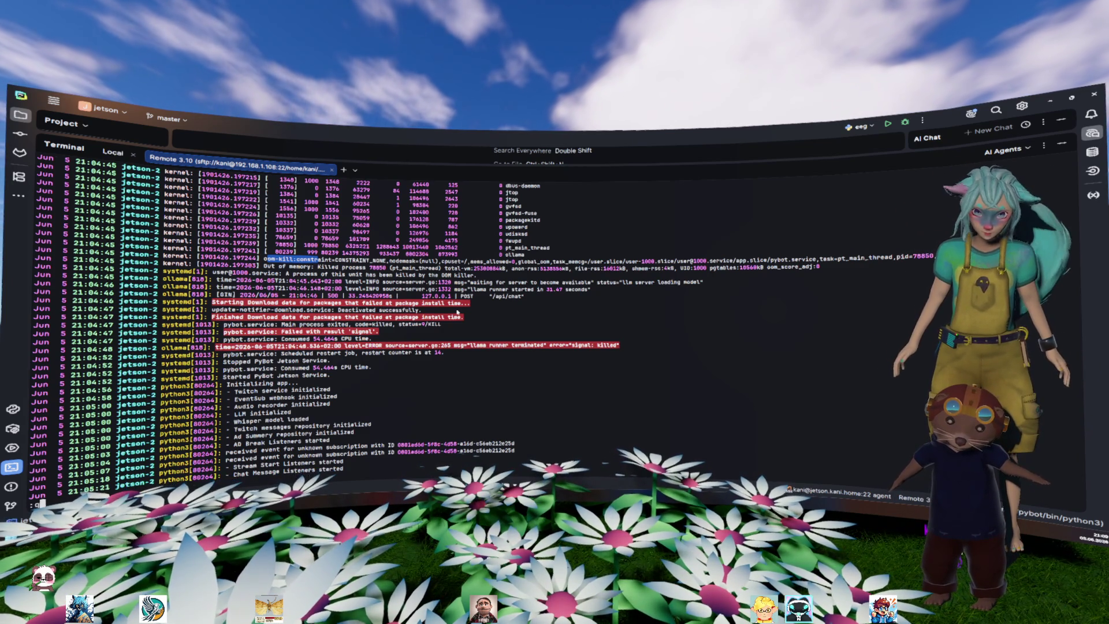
pyautogui.press('Return')
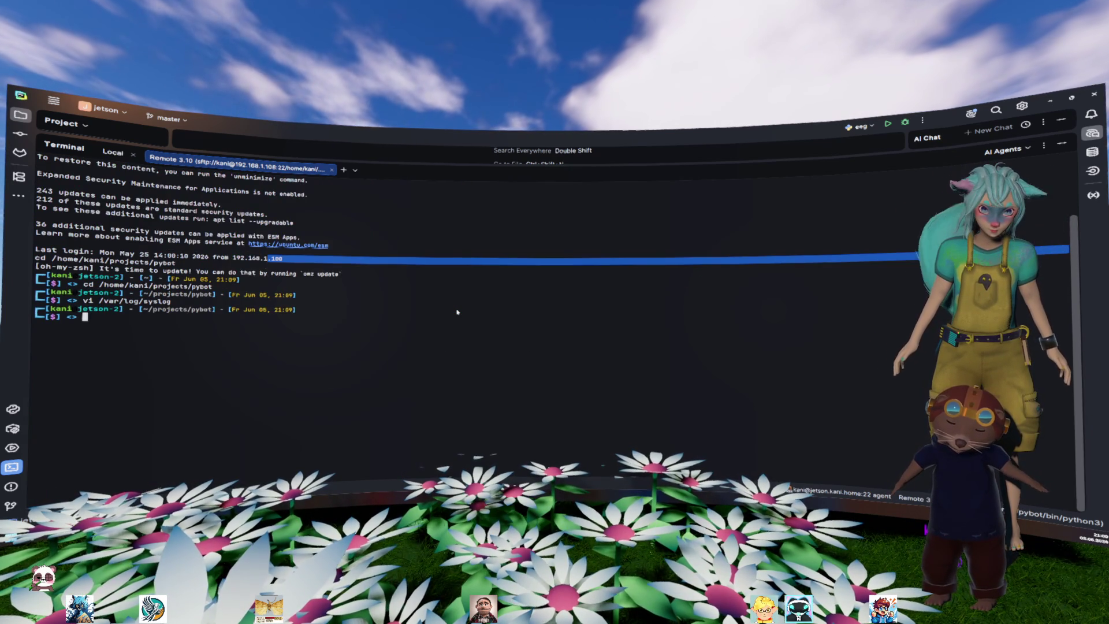
# Run 'omz update' at the remote prompt and hide the Terminal panel
pyautogui.write('om,z')
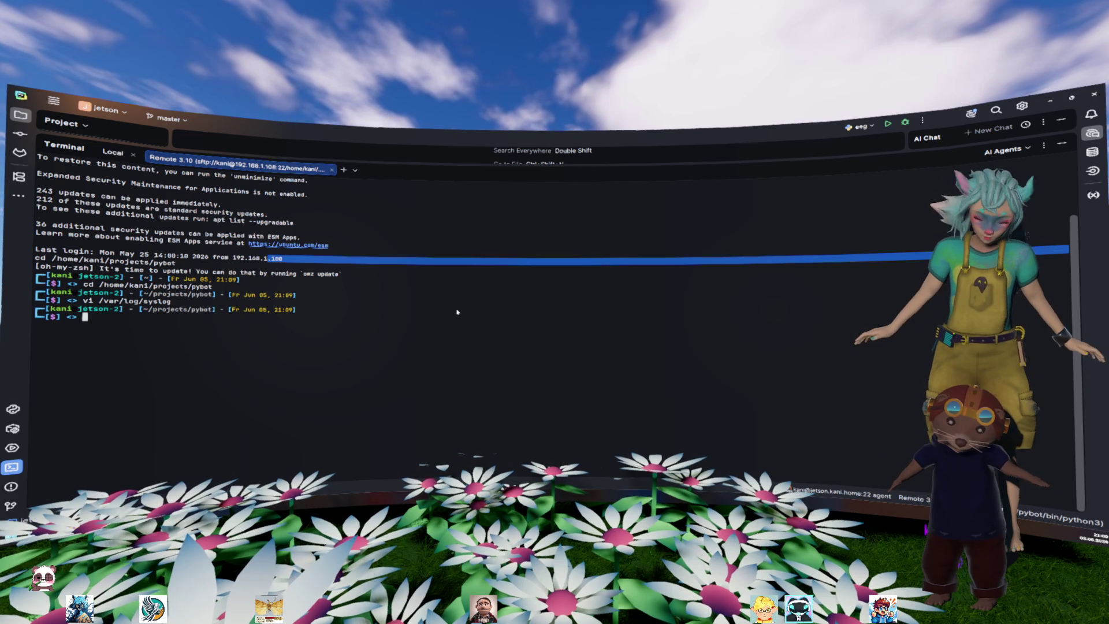
pyautogui.press('BackSpace')
pyautogui.press('BackSpace')
pyautogui.write('z update')
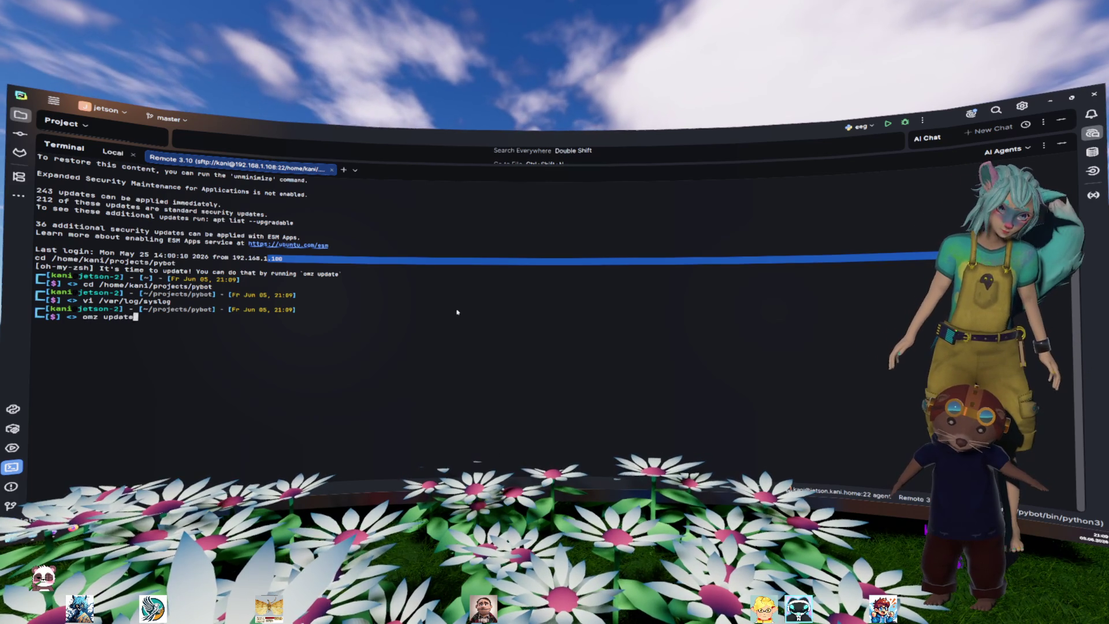
pyautogui.press('Return')
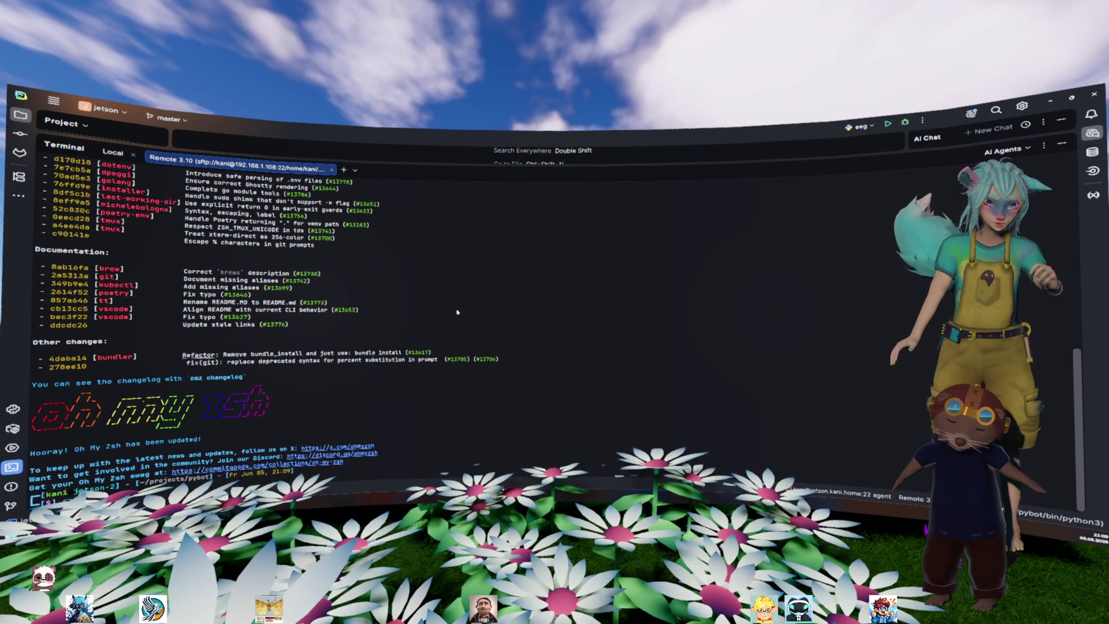
pyautogui.hotkey('alt', 'F12')
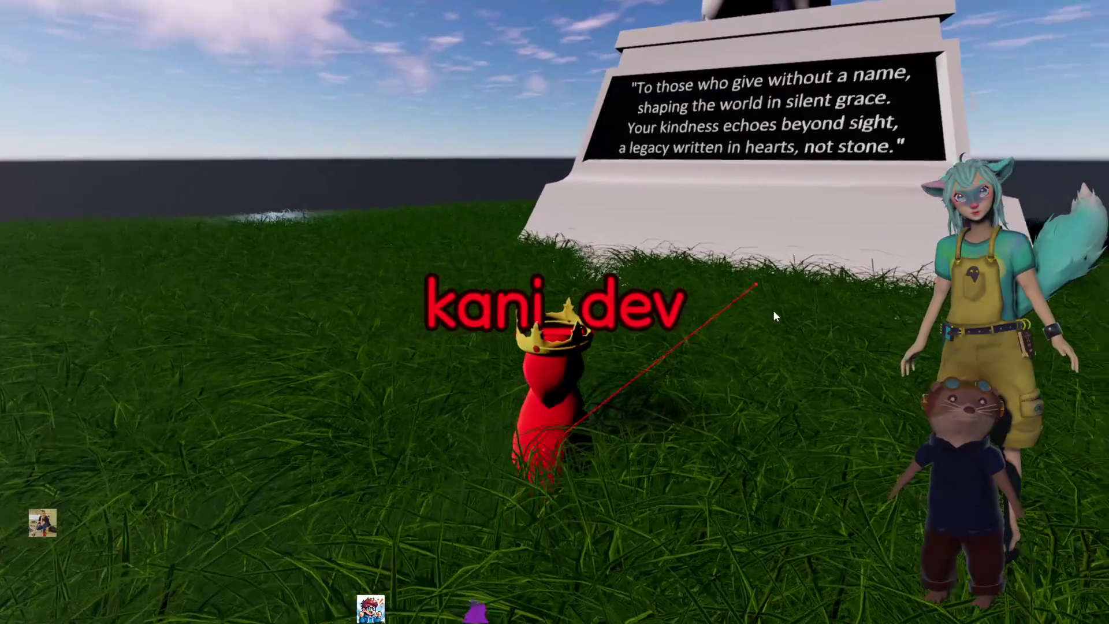
# Walk the avatar forward with W toward the inscribed monument
pyautogui.press('w')
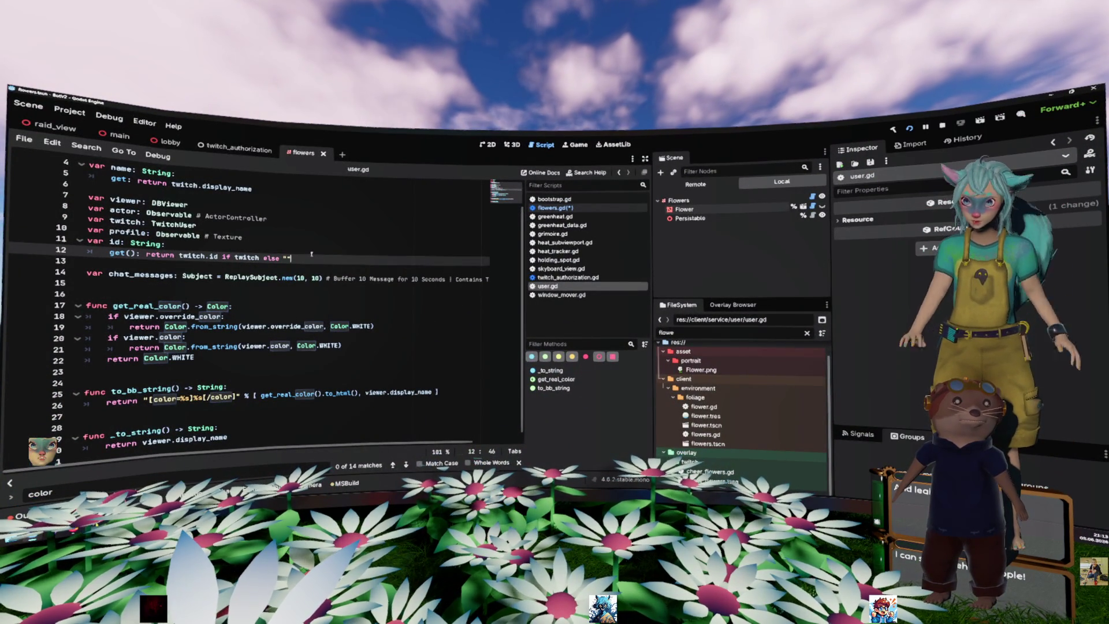
# Inspect the User class in user.gd, selecting its code, the profile declaration and the actor variable
pyautogui.scroll(-1, 304, 318)
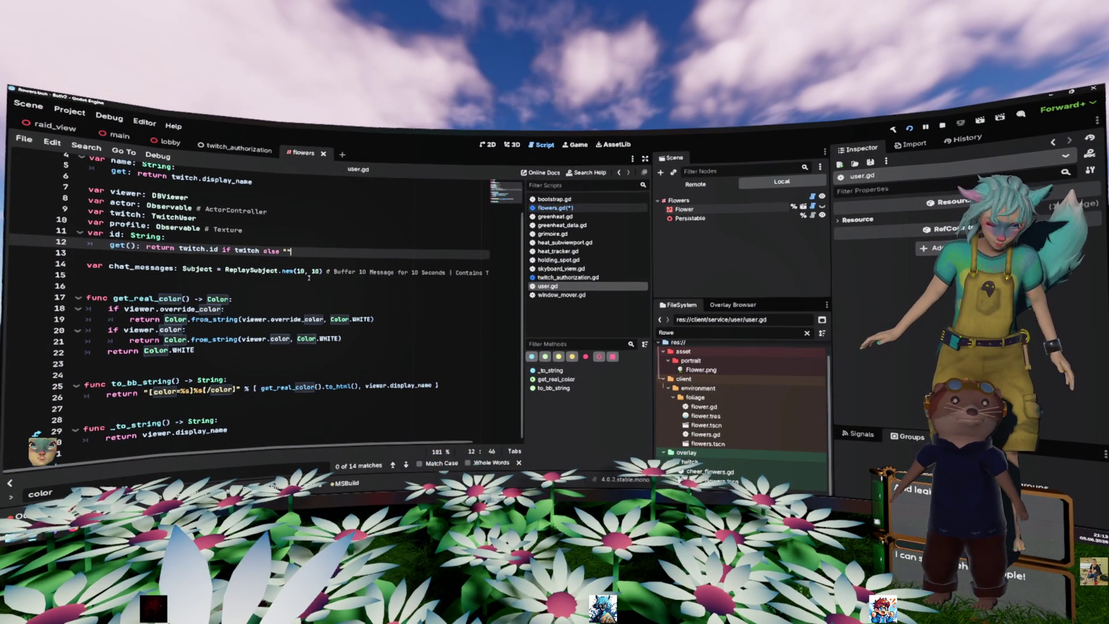
pyautogui.click(300, 339)
pyautogui.scroll(2, 177, 294)
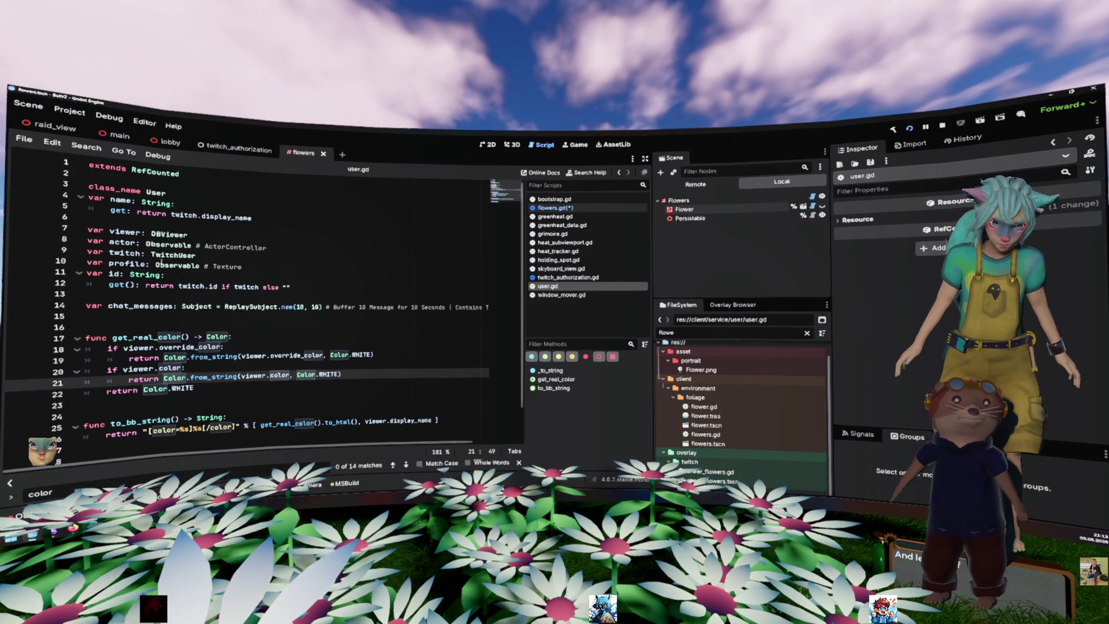
pyautogui.moveTo(88, 189); pyautogui.dragTo(264, 344)
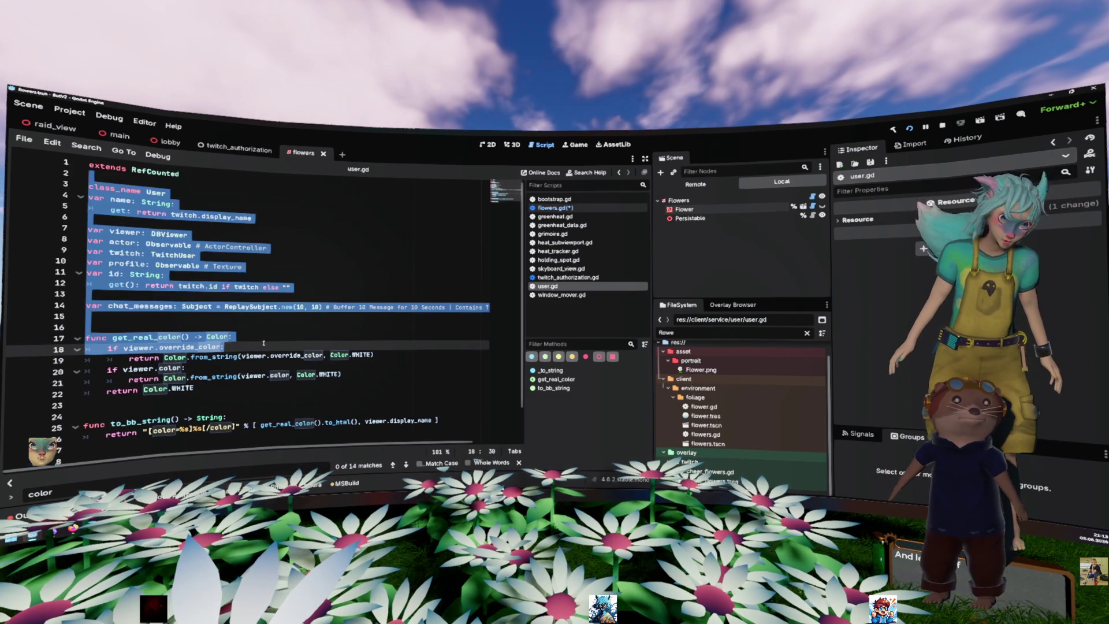
pyautogui.tripleClick(234, 264)
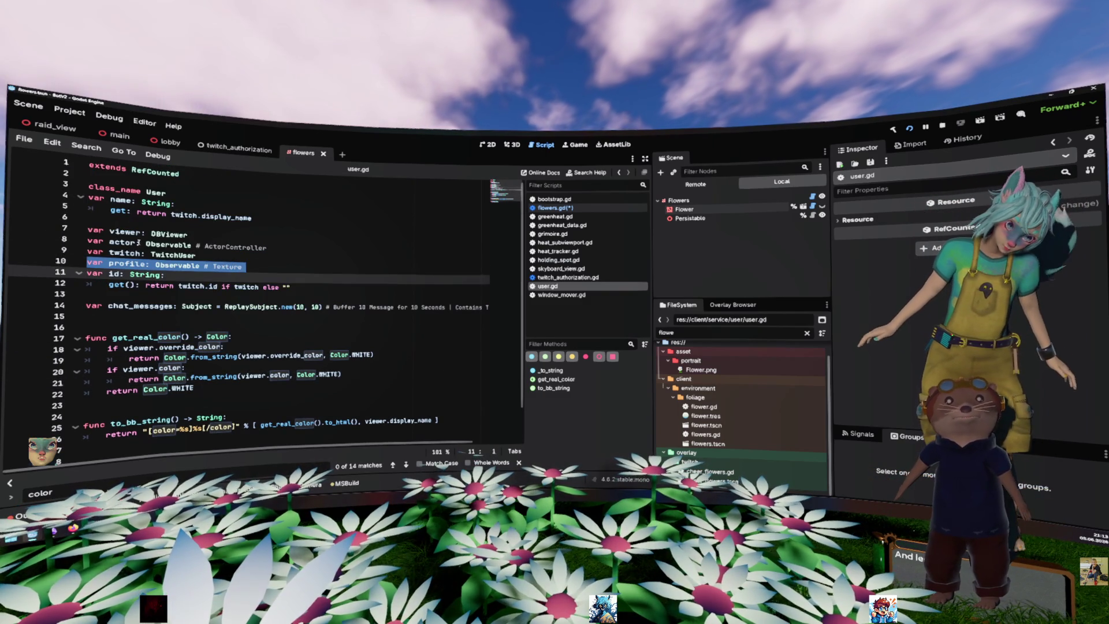
pyautogui.doubleClick(126, 242)
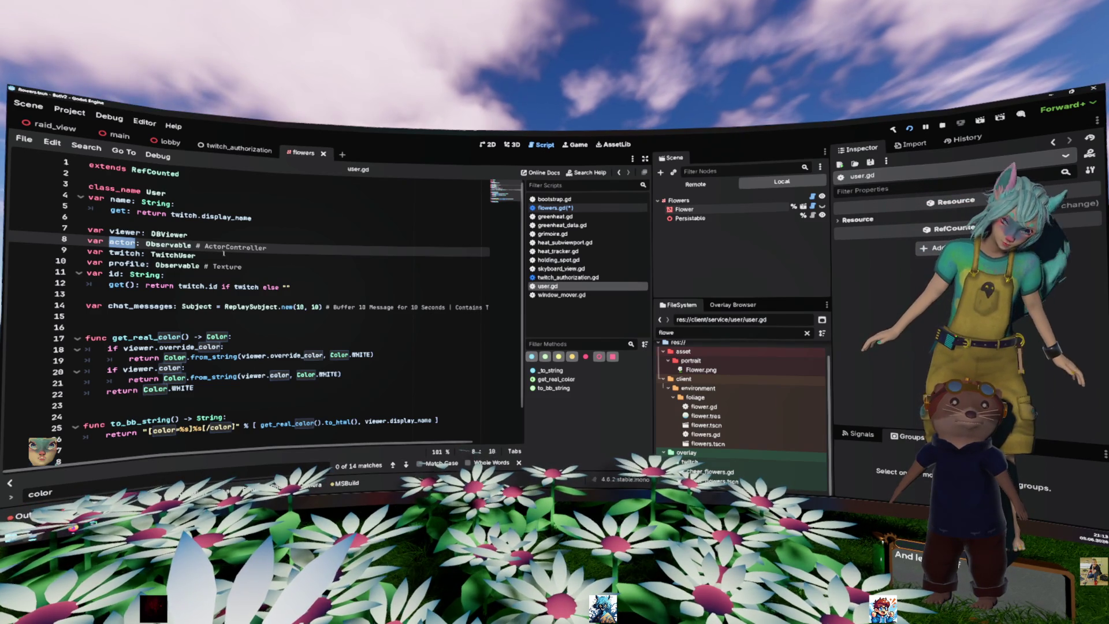
pyautogui.rightClick(223, 253)
pyautogui.click(223, 239)
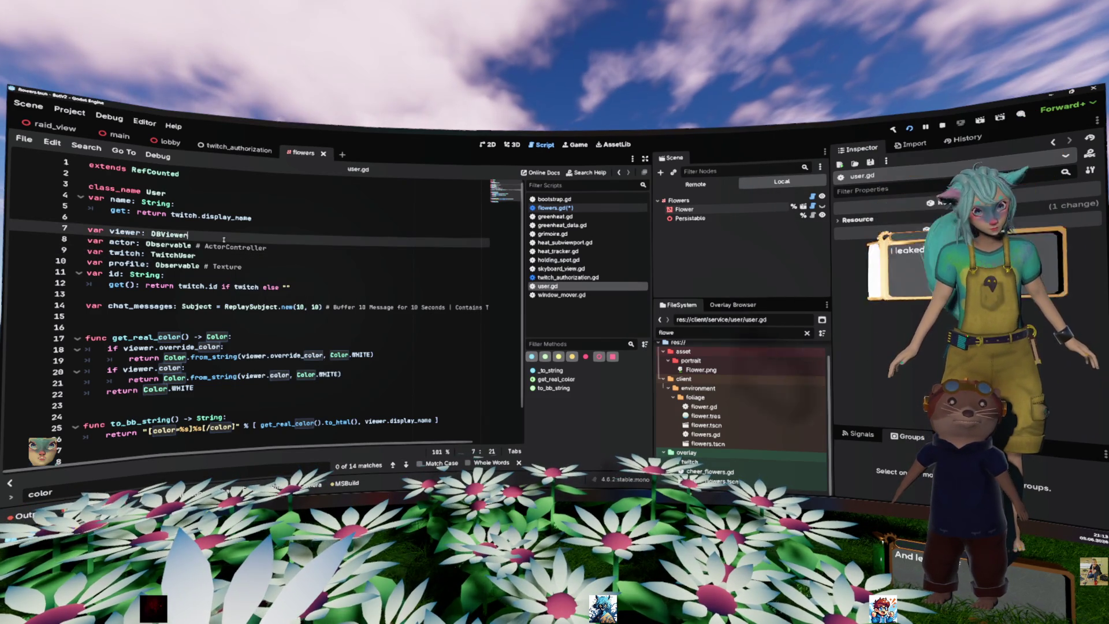
# Jump to line 21 of user.gd with Go to Line, then return to flowers.gd
pyautogui.hotkey('ctrl', 'l')
pyautogui.write('21')
pyautogui.press('Return')
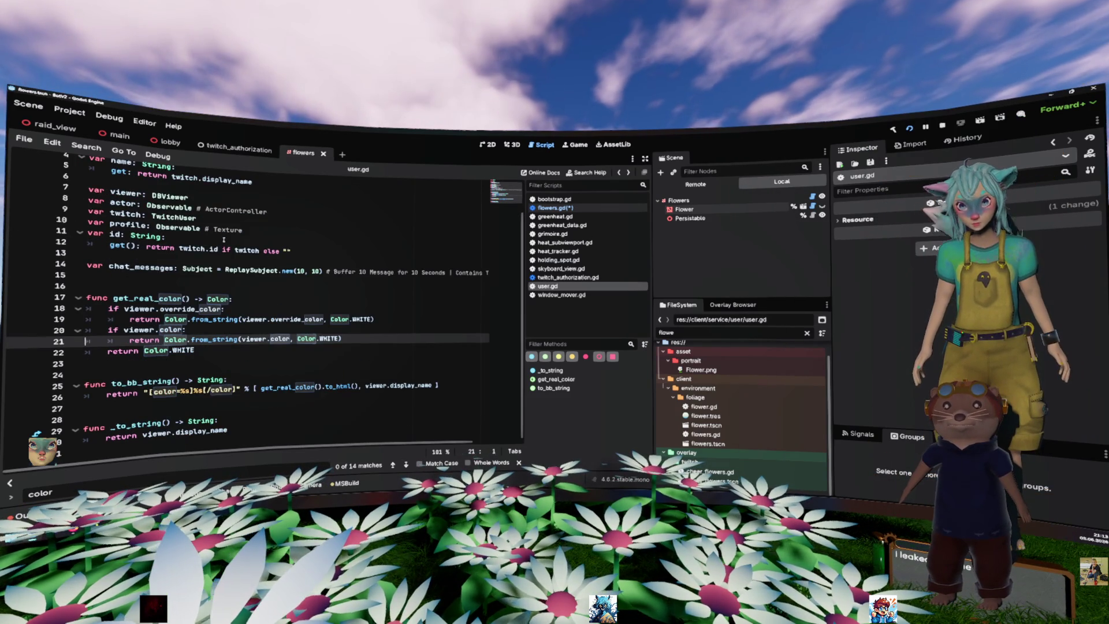
pyautogui.hotkey('alt', 'Left')
pyautogui.hotkey('alt', 'Left')
pyautogui.hotkey('alt', 'Left')
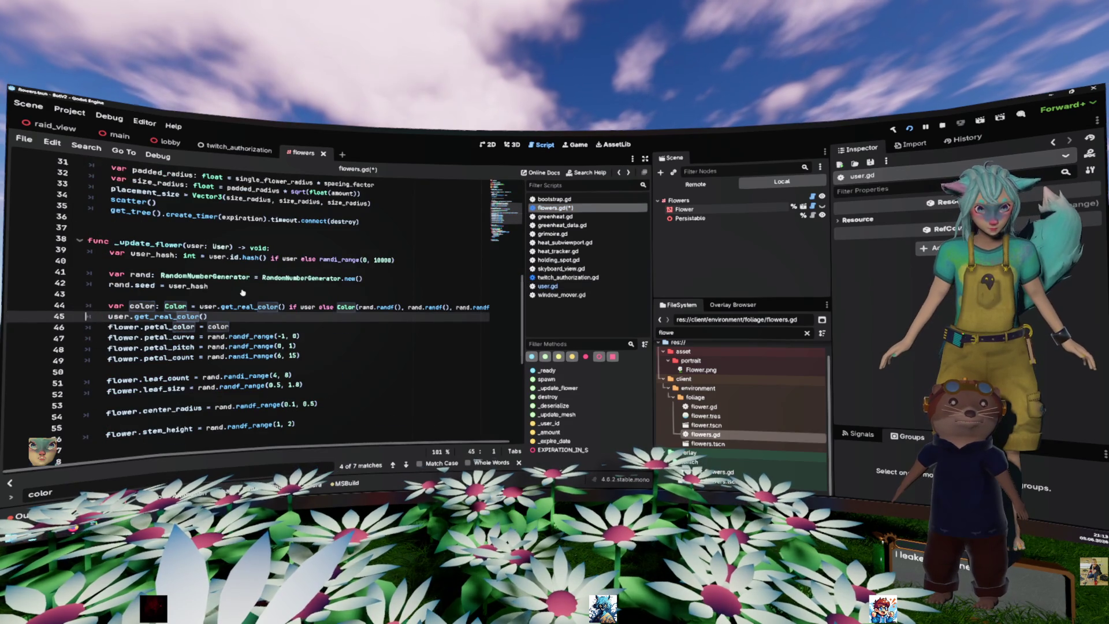
# Try user.actor via autocomplete on flowers.gd line 45, clear the line, then open user.gd's get_real_color
pyautogui.press('End')
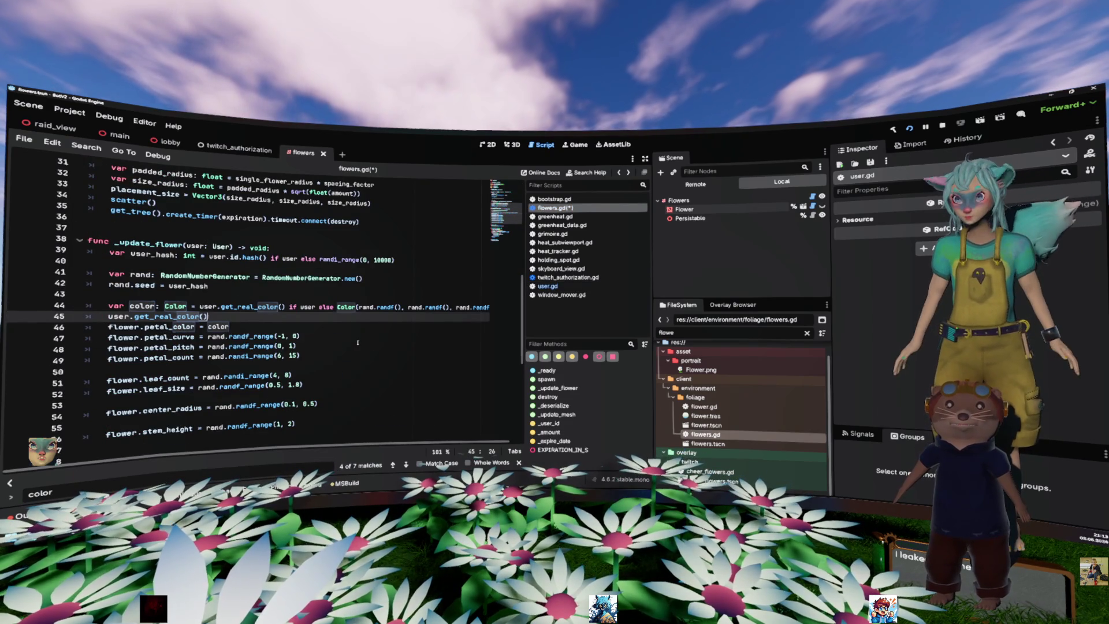
pyautogui.hotkey('ctrl', 'Left')
pyautogui.hotkey('ctrl', 'Left')
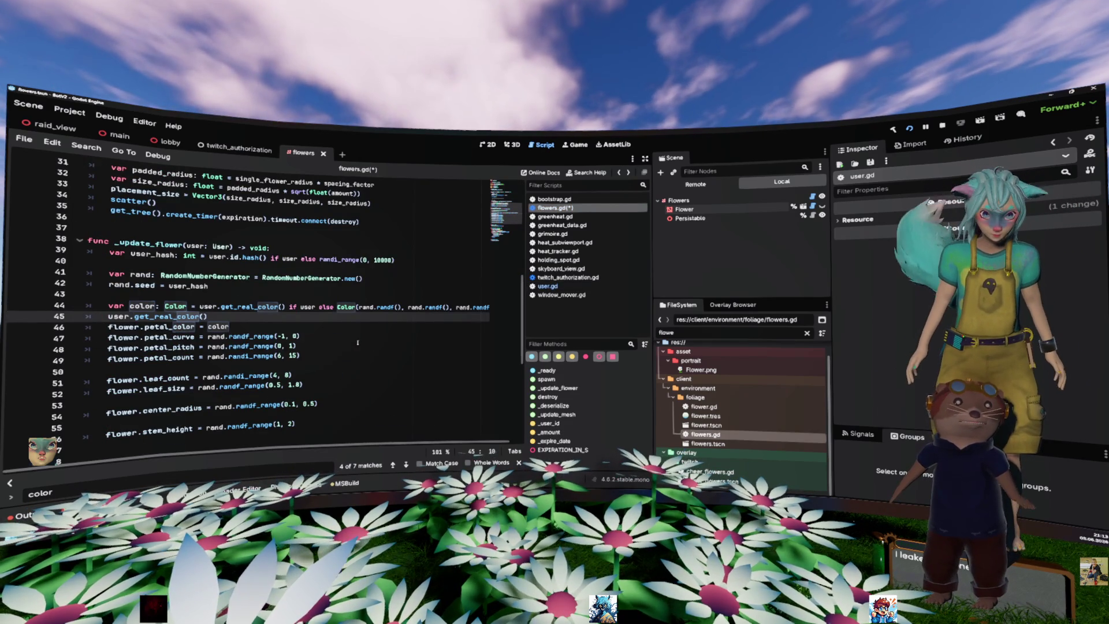
pyautogui.hotkey('ctrl', 'space')
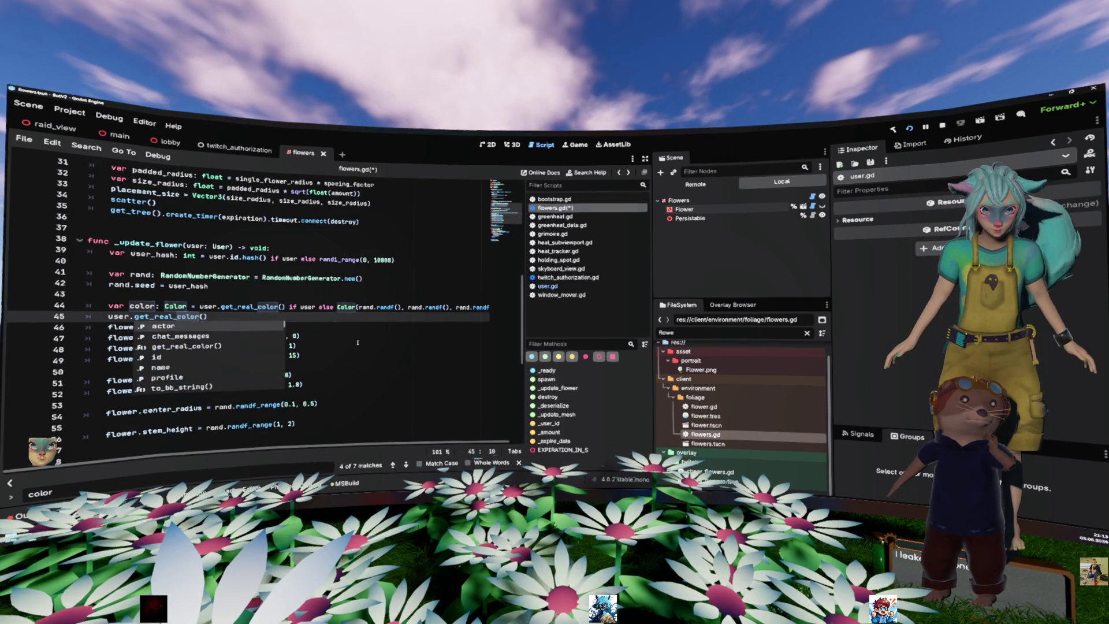
pyautogui.press('Return')
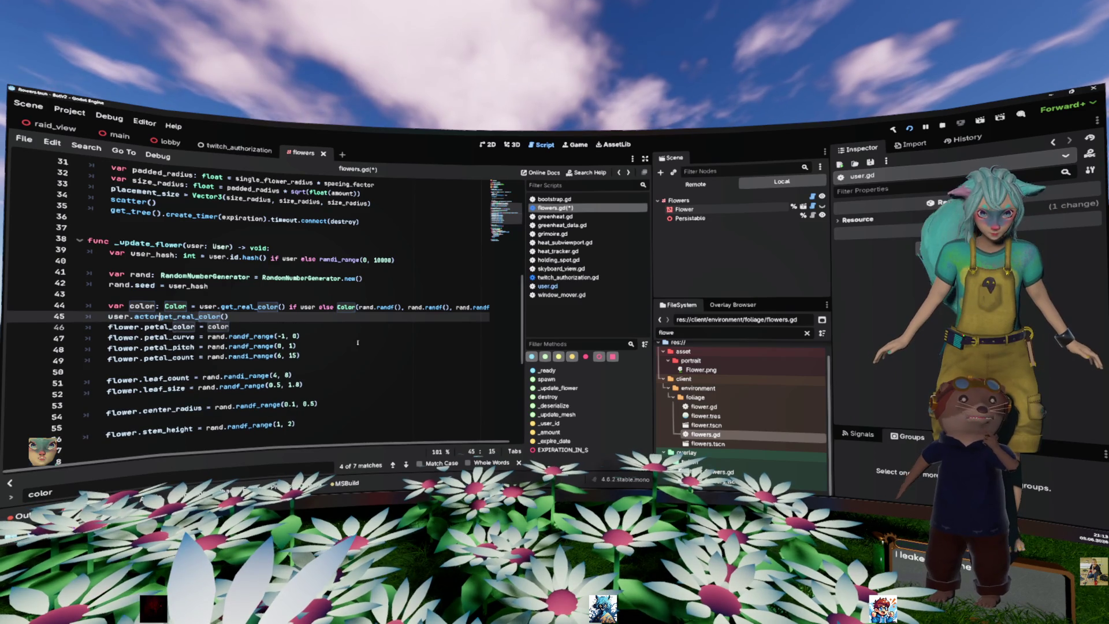
pyautogui.hotkey('shift', 'End')
pyautogui.press('Delete')
pyautogui.write('.')
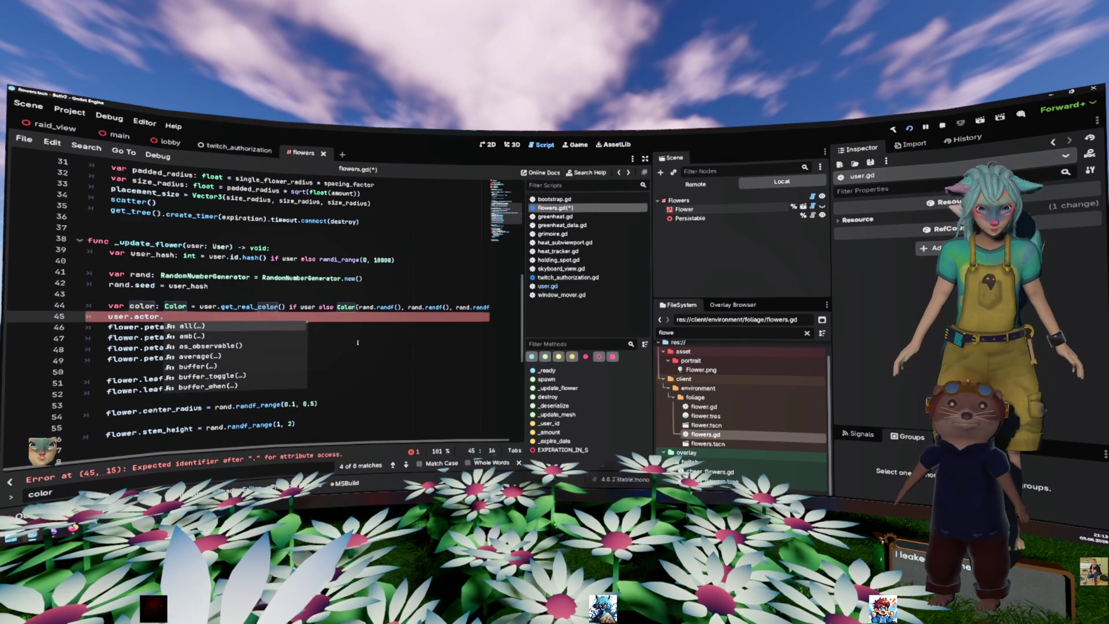
pyautogui.hotkey('shift', 'Home')
pyautogui.press('BackSpace')
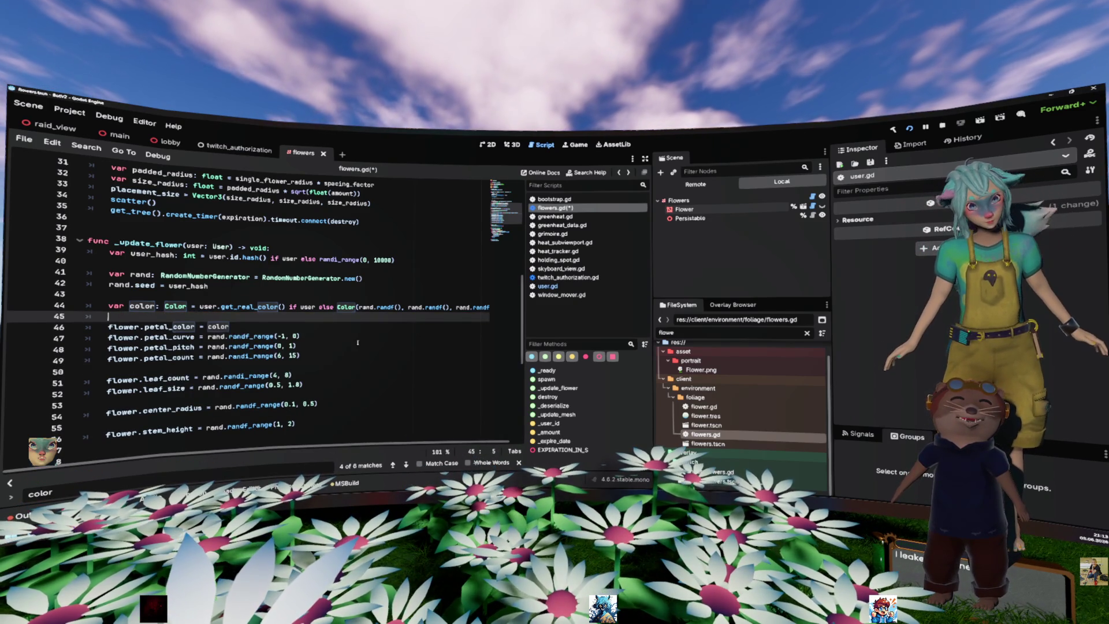
pyautogui.keyDown('ctrl'); pyautogui.click(266, 307); pyautogui.keyUp('ctrl')
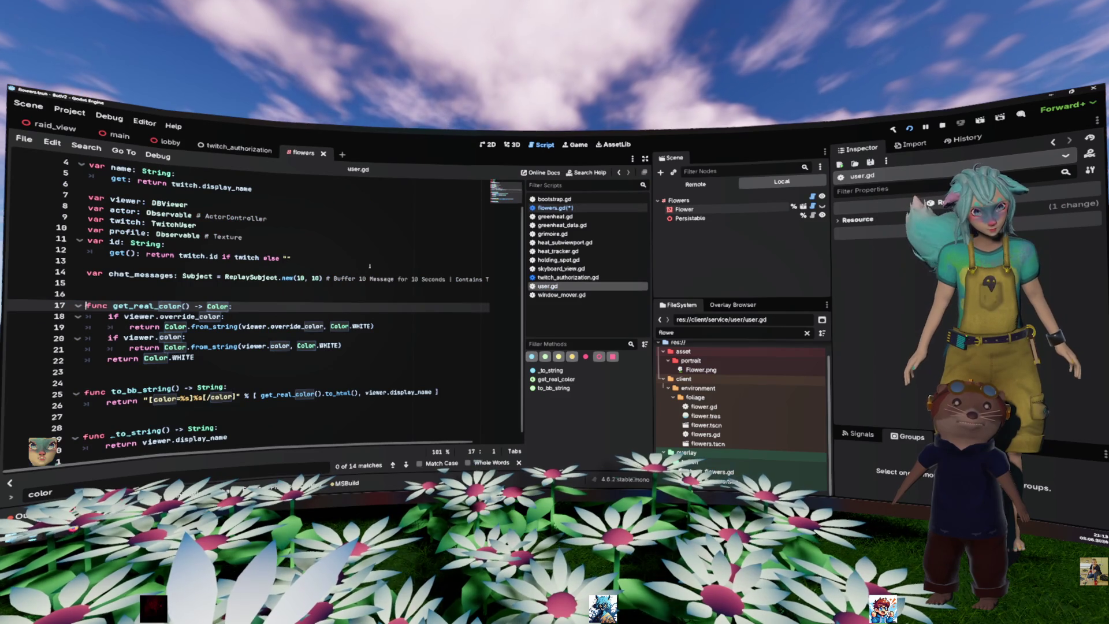
# Select the ActorController type in user.gd and quick-open actor_controller.gd
pyautogui.click(181, 213)
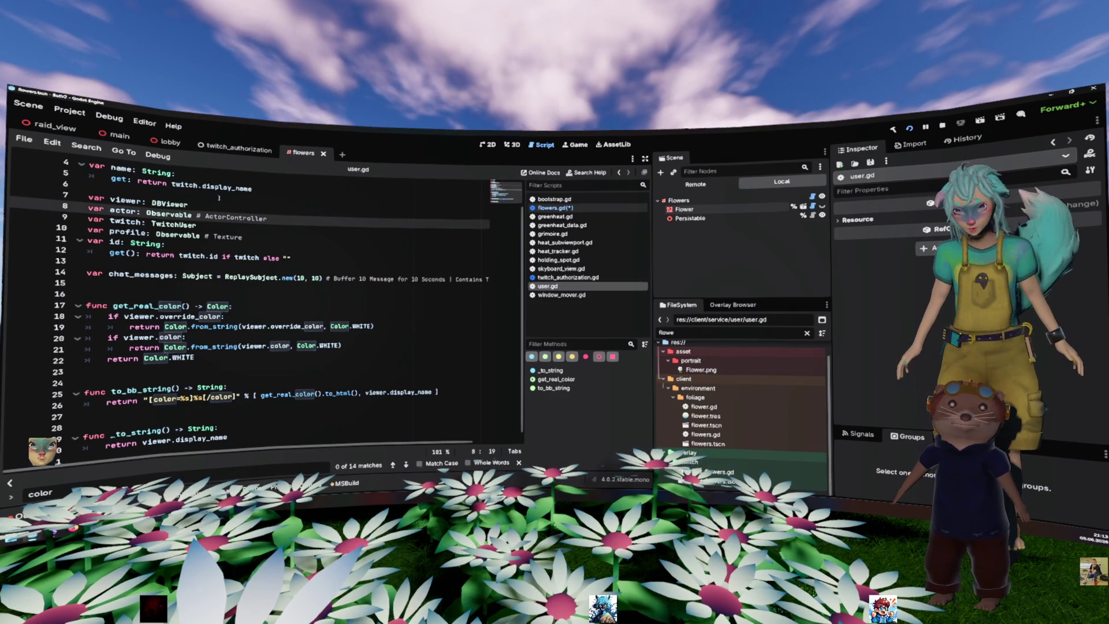
pyautogui.doubleClick(237, 215)
pyautogui.scroll(1, 317, 249)
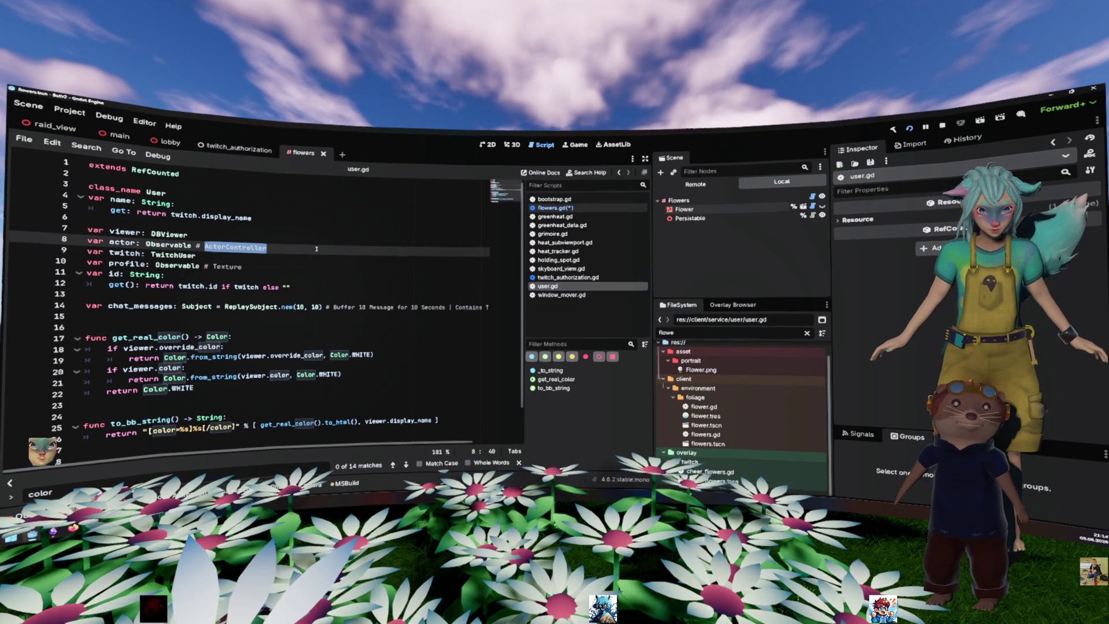
pyautogui.hotkey('ctrl', 'shift', 'n')
pyautogui.press('Escape')
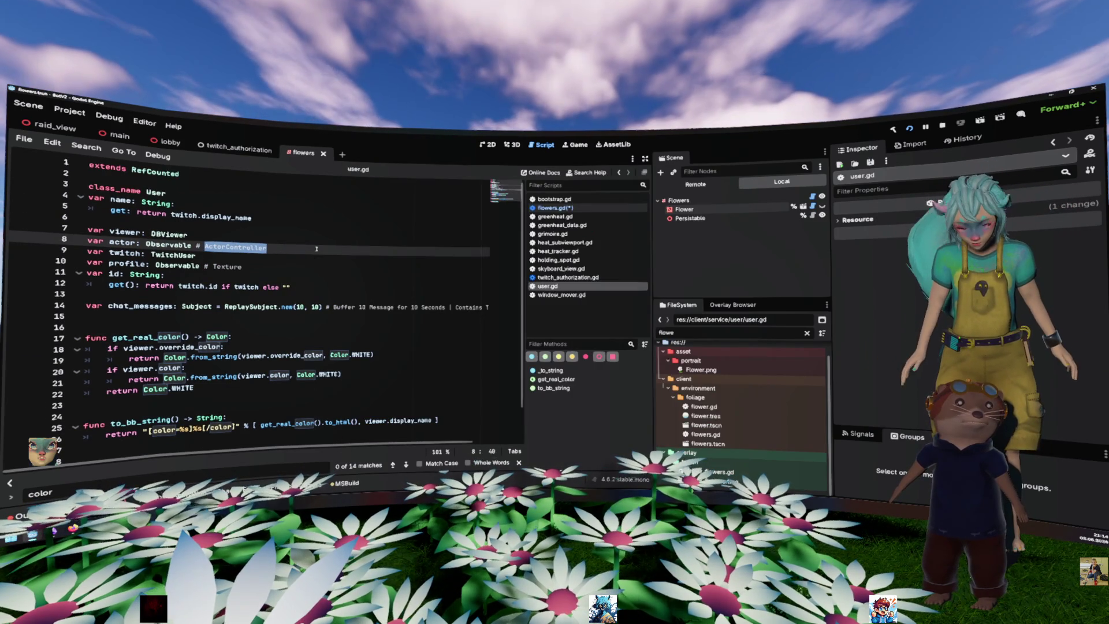
pyautogui.hotkey('ctrl', 'shift', 'o')
pyautogui.press('Escape')
pyautogui.hotkey('alt', 'shift', 'o')
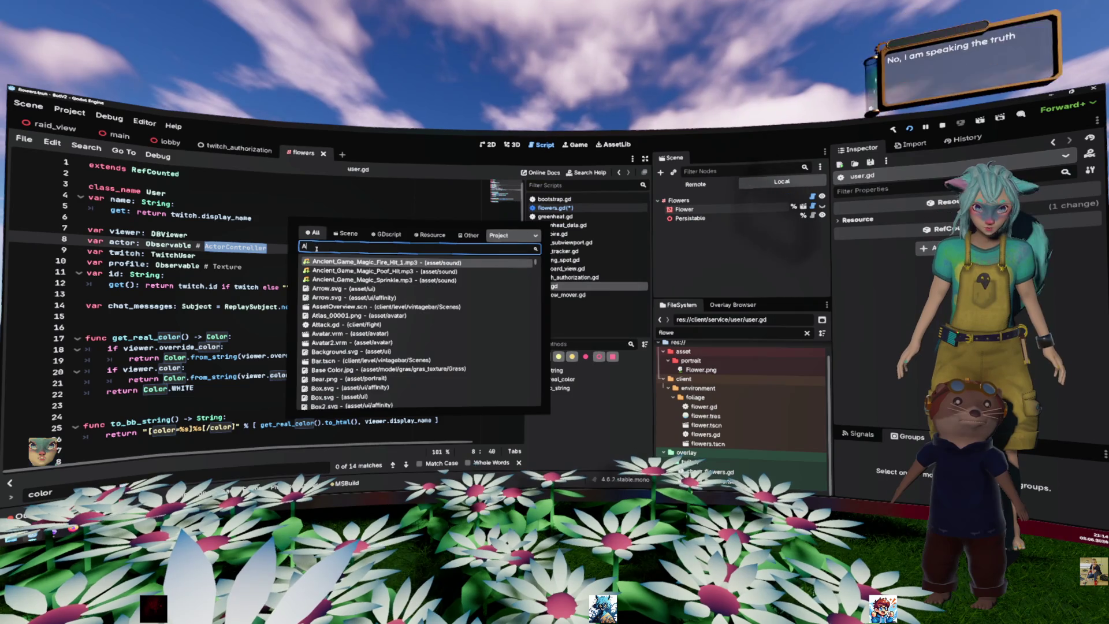
pyautogui.write('ActorCo')
pyautogui.press('BackSpace')
pyautogui.press('BackSpace')
pyautogui.write('_contr')
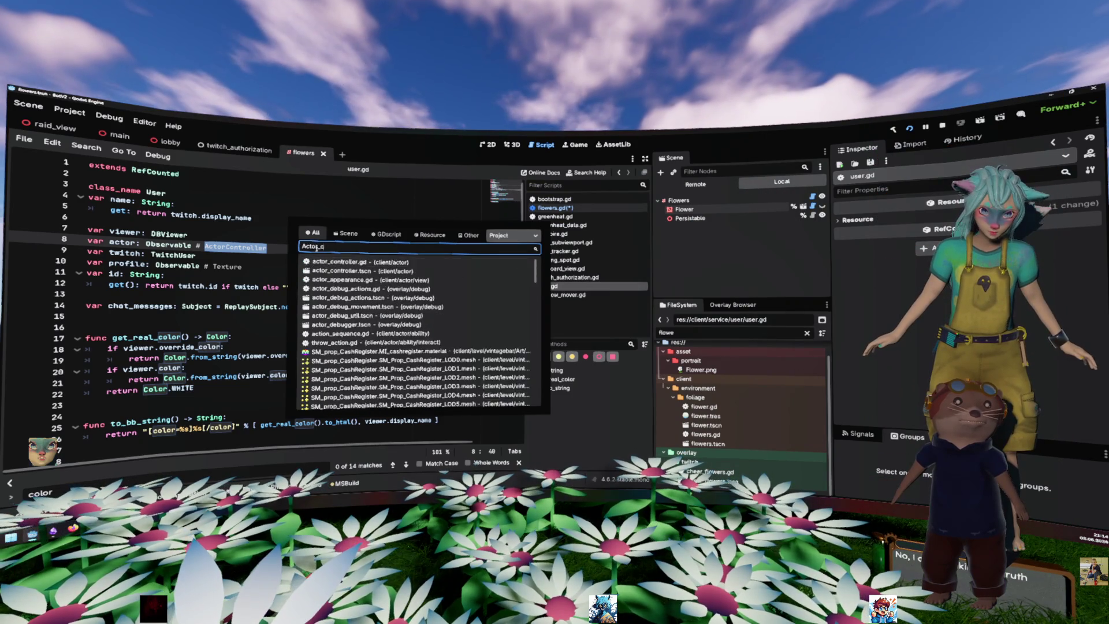
pyautogui.press('Return')
# Open actor_appearance.gd and select its r_color property to check its usage
pyautogui.scroll(15, 289, 289)
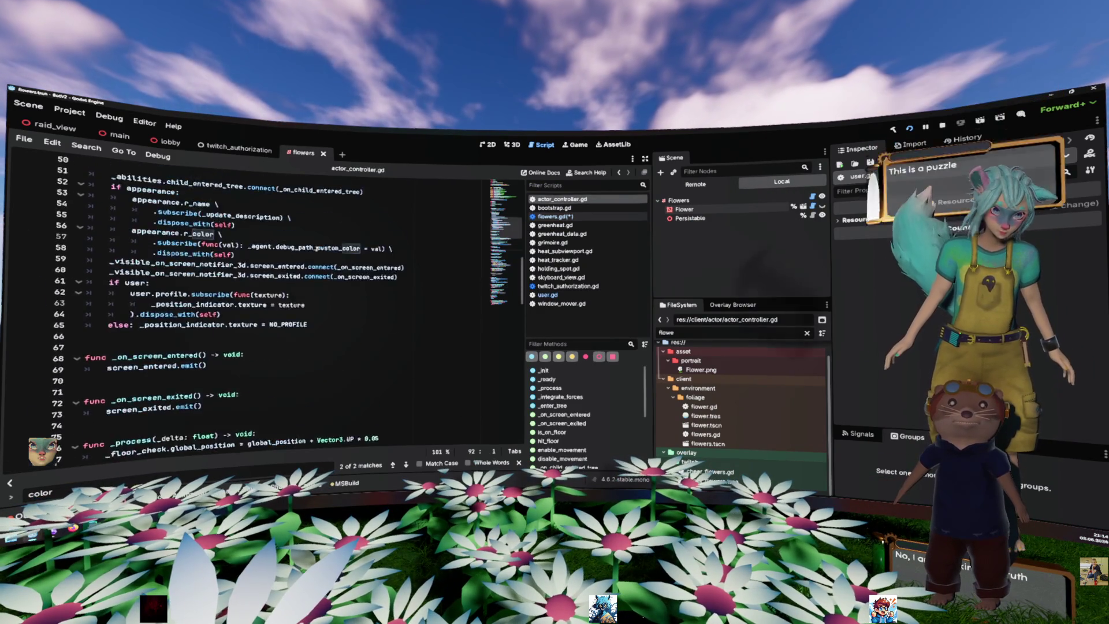
pyautogui.scroll(-2, 316, 249)
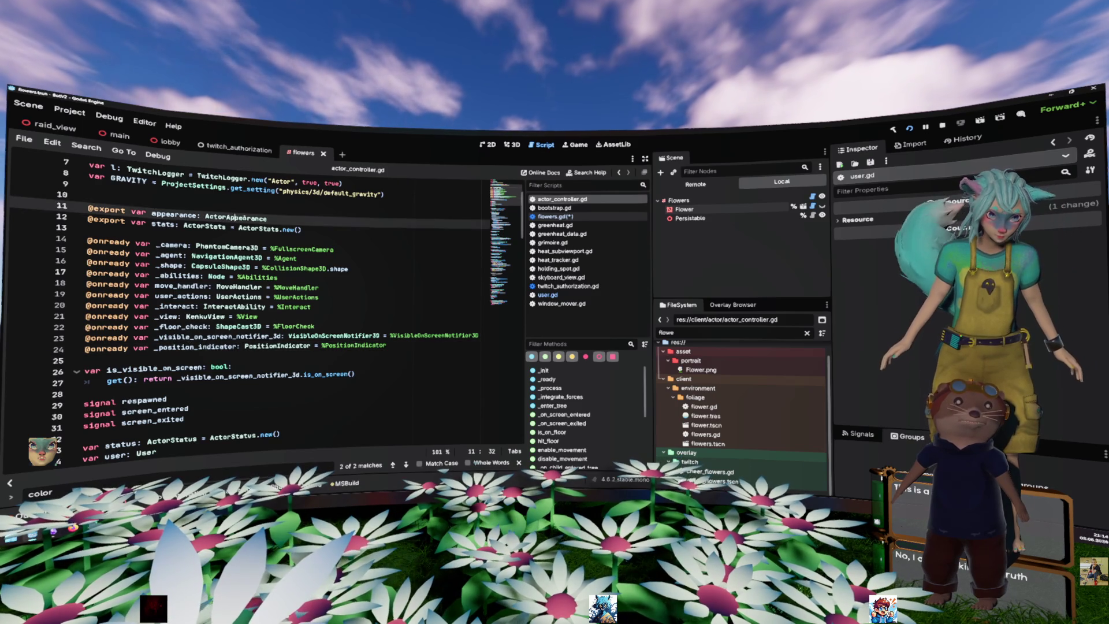
pyautogui.keyDown('ctrl'); pyautogui.click(234, 217); pyautogui.keyUp('ctrl')
pyautogui.scroll(-2, 247, 290)
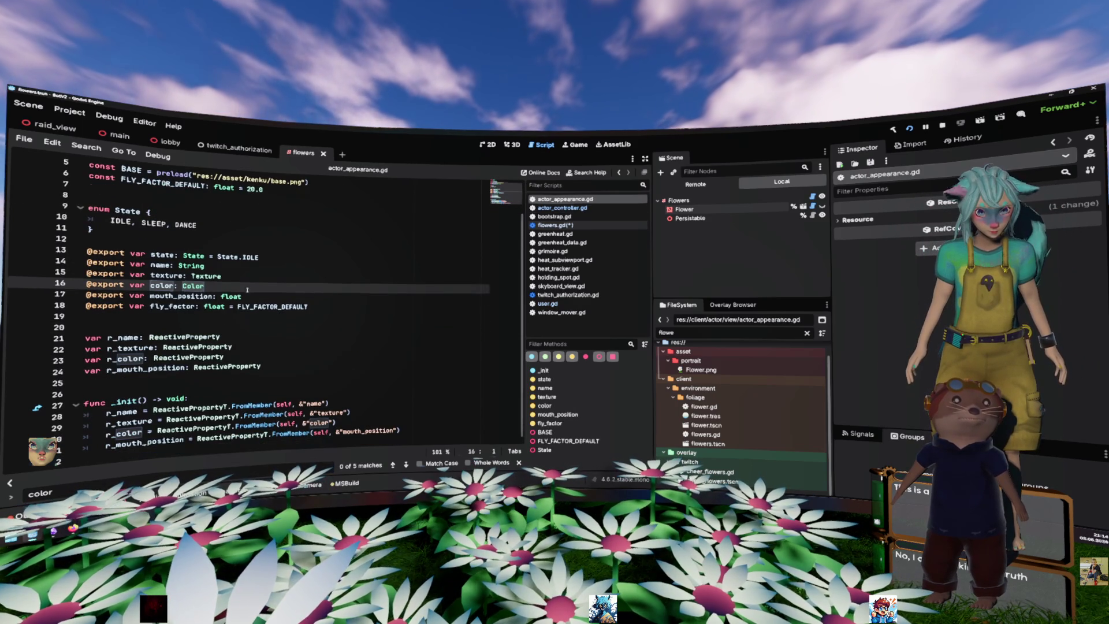
pyautogui.doubleClick(124, 358)
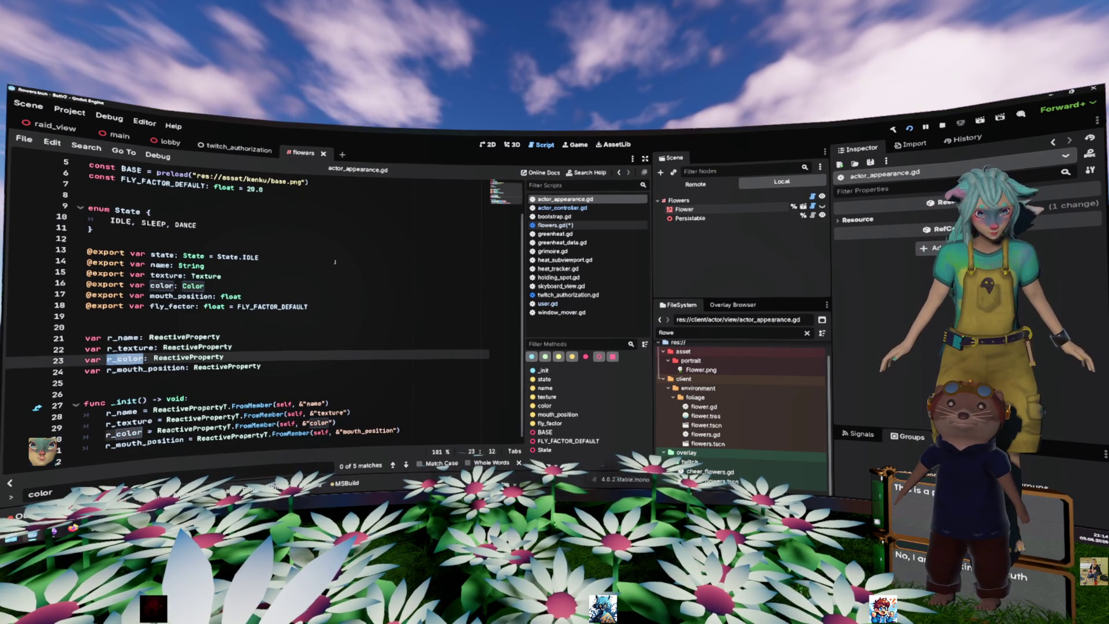
pyautogui.scroll(2, 327, 253)
# Navigate back through actor_controller.gd and user.gd to flowers.gd
pyautogui.hotkey('alt', 'Left')
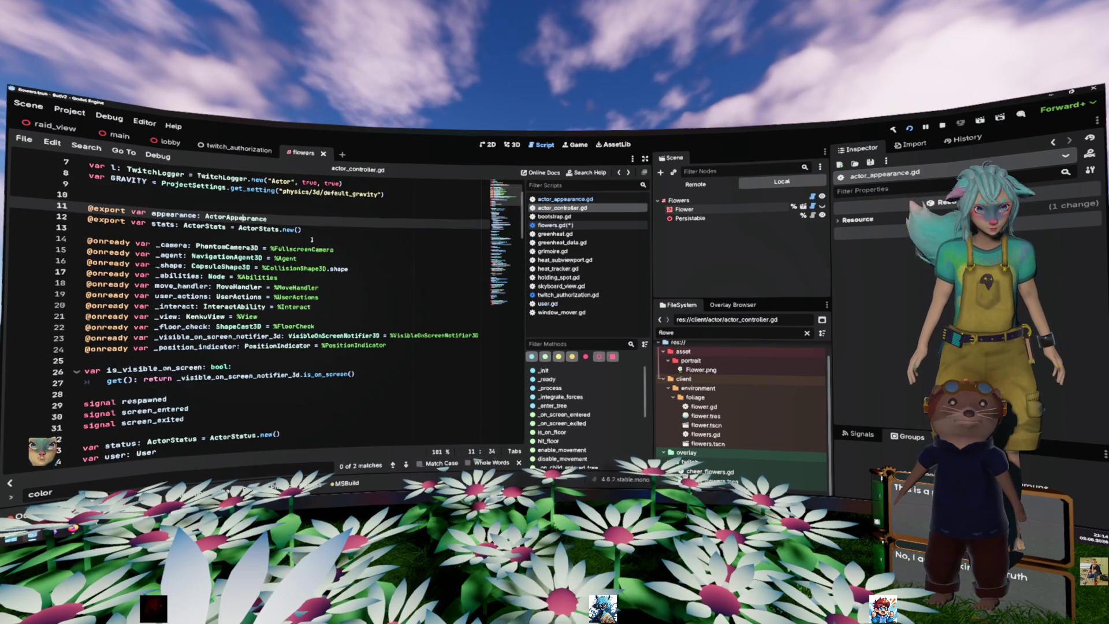
pyautogui.hotkey('alt', 'Left')
pyautogui.hotkey('alt', 'Left')
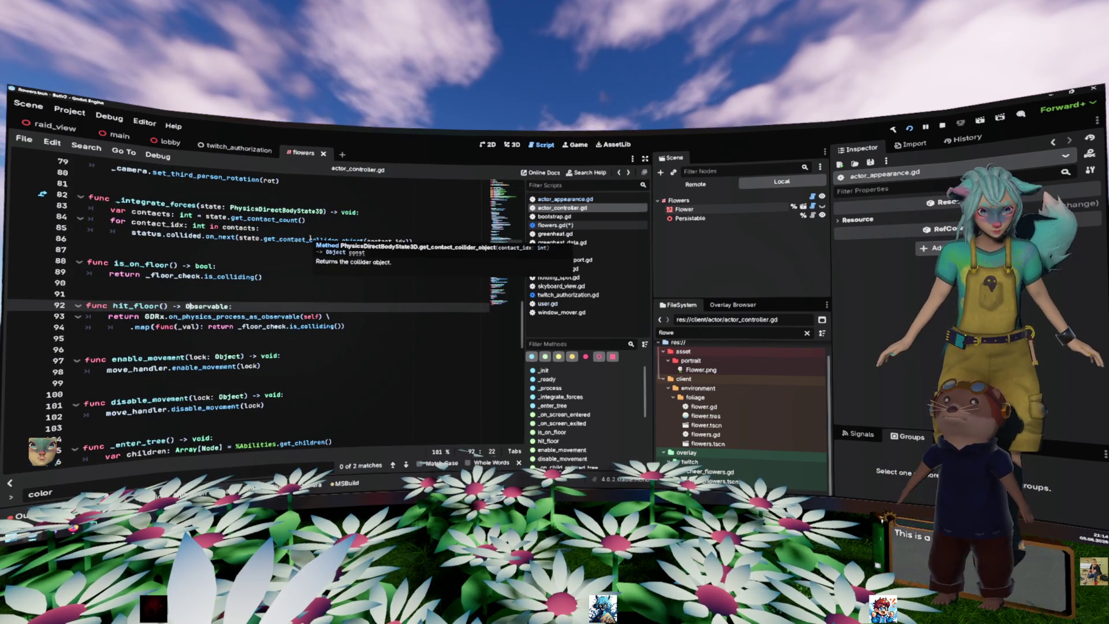
pyautogui.hotkey('alt', 'Left')
pyautogui.hotkey('alt', 'Left')
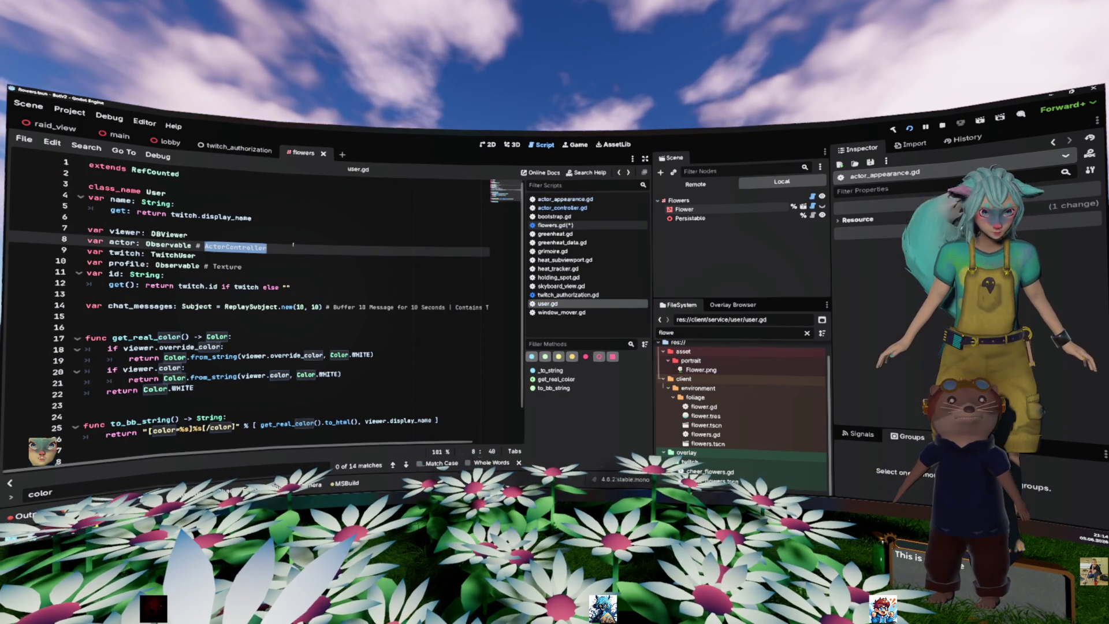
pyautogui.hotkey('alt', 'Left')
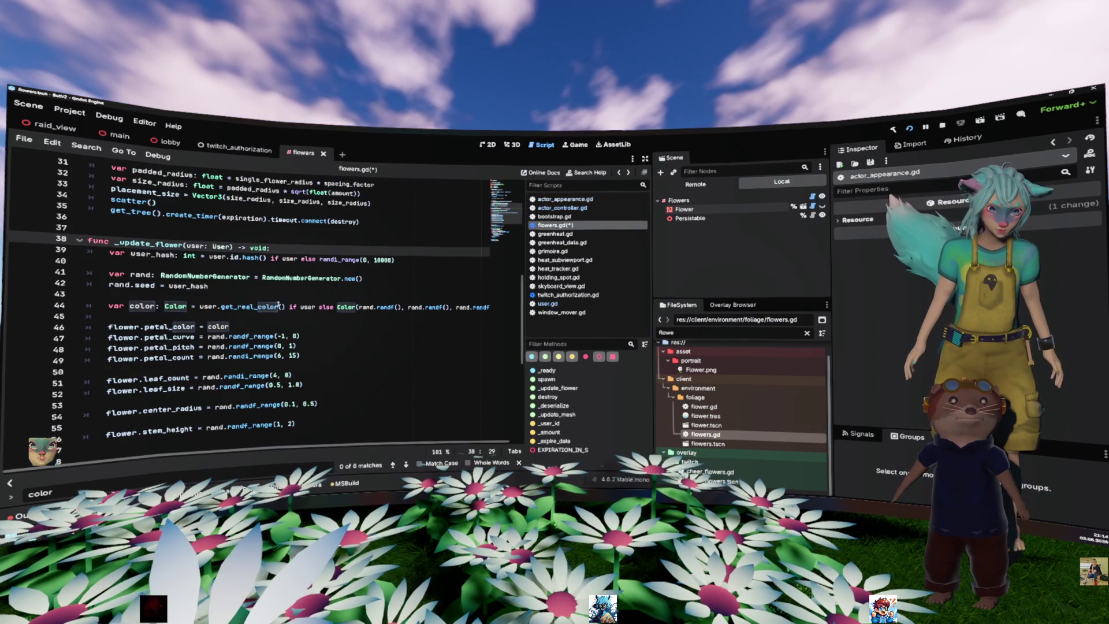
# Add line 46 'user.actor.map(func(actor: ActorController): return actor.appearance' in flowers.gd
pyautogui.click(295, 288)
pyautogui.press('Down')
pyautogui.press('Down')
pyautogui.press('Down')
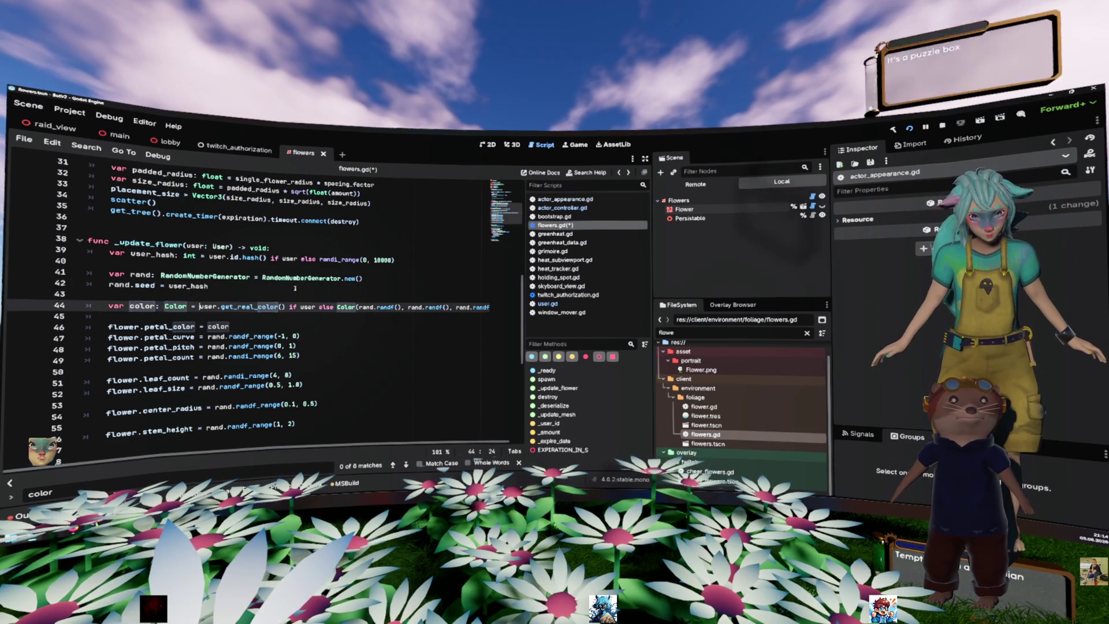
pyautogui.press('Return')
pyautogui.write('user.')
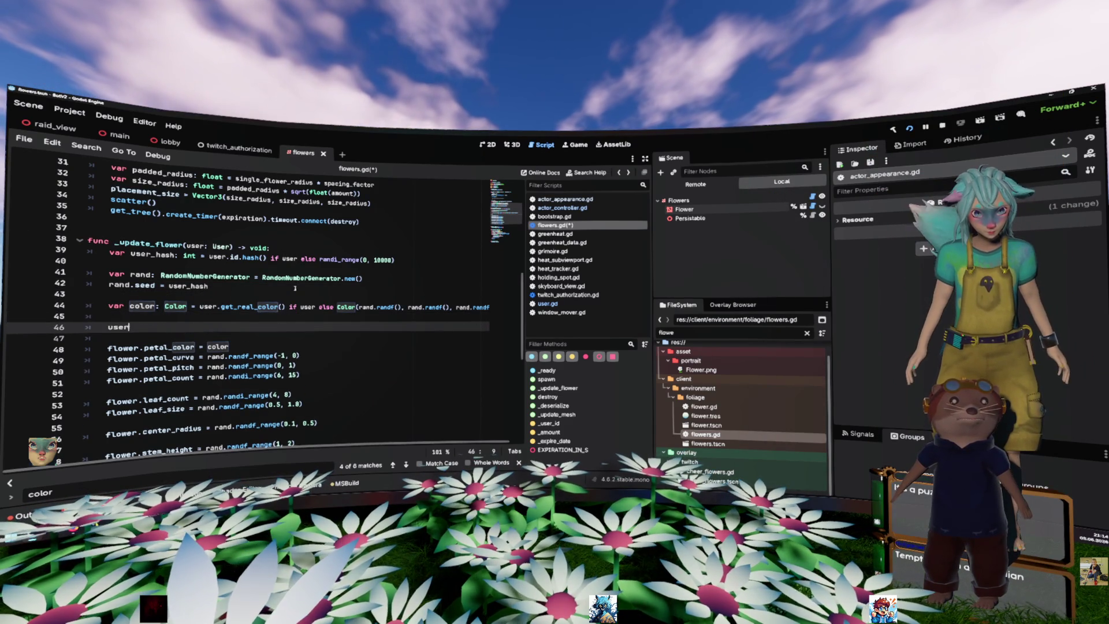
pyautogui.press('Return')
pyautogui.write('.actor.')
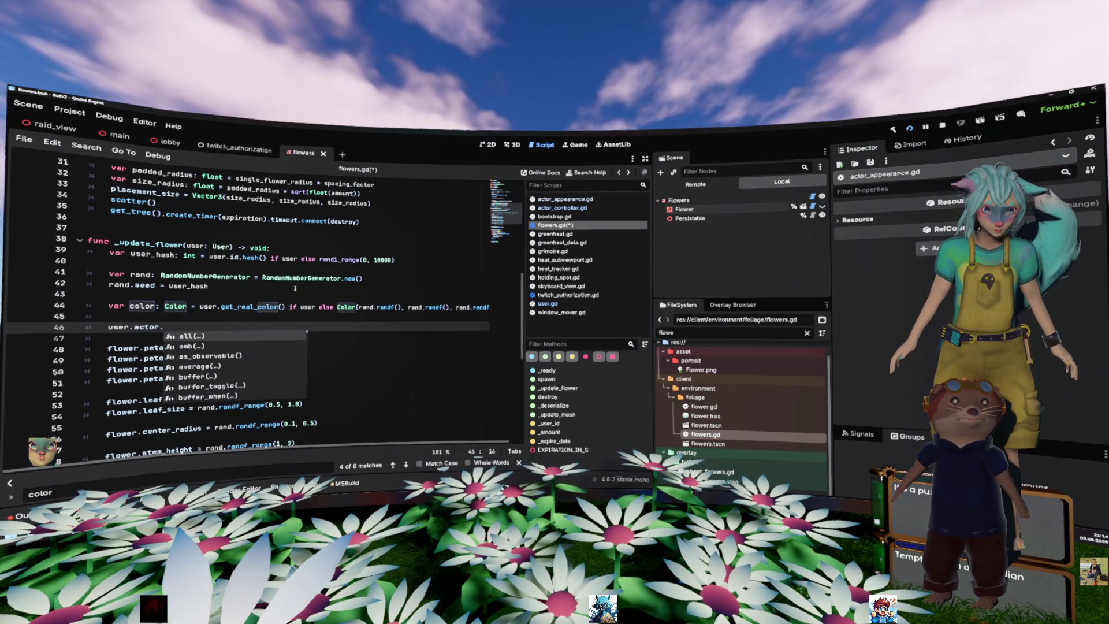
pyautogui.write('map')
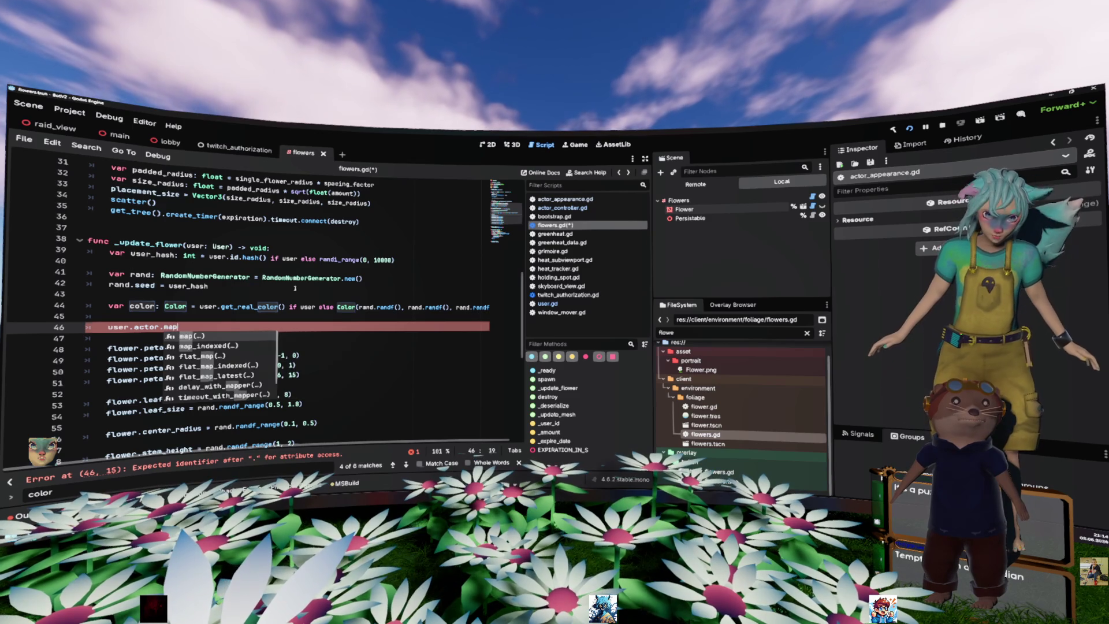
pyautogui.press('Return')
pyautogui.write('func(actor')
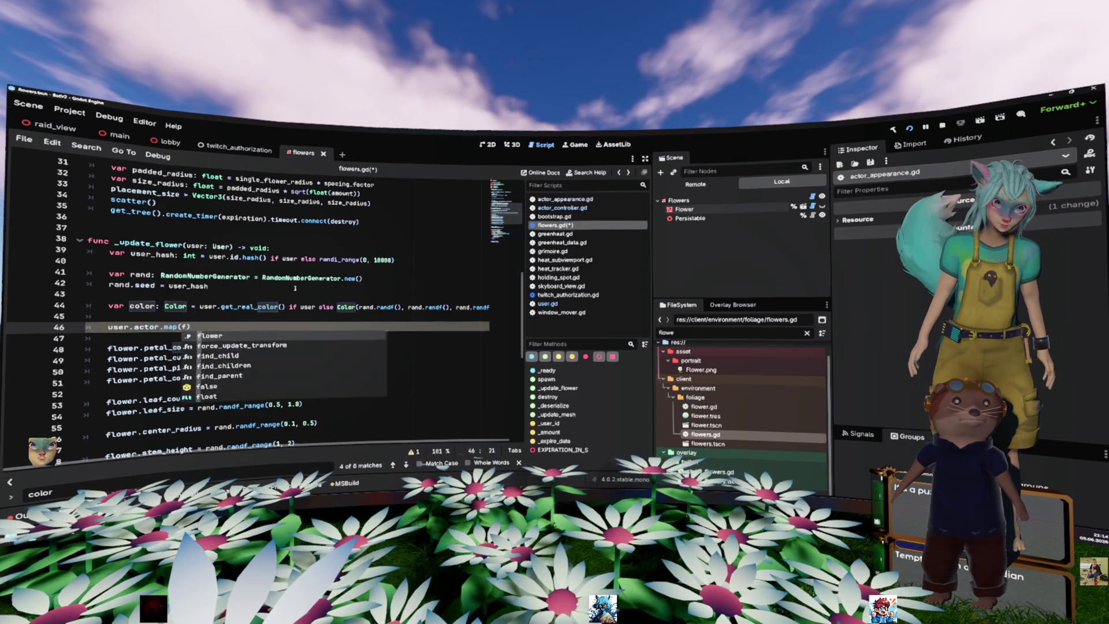
pyautogui.write(': Acto')
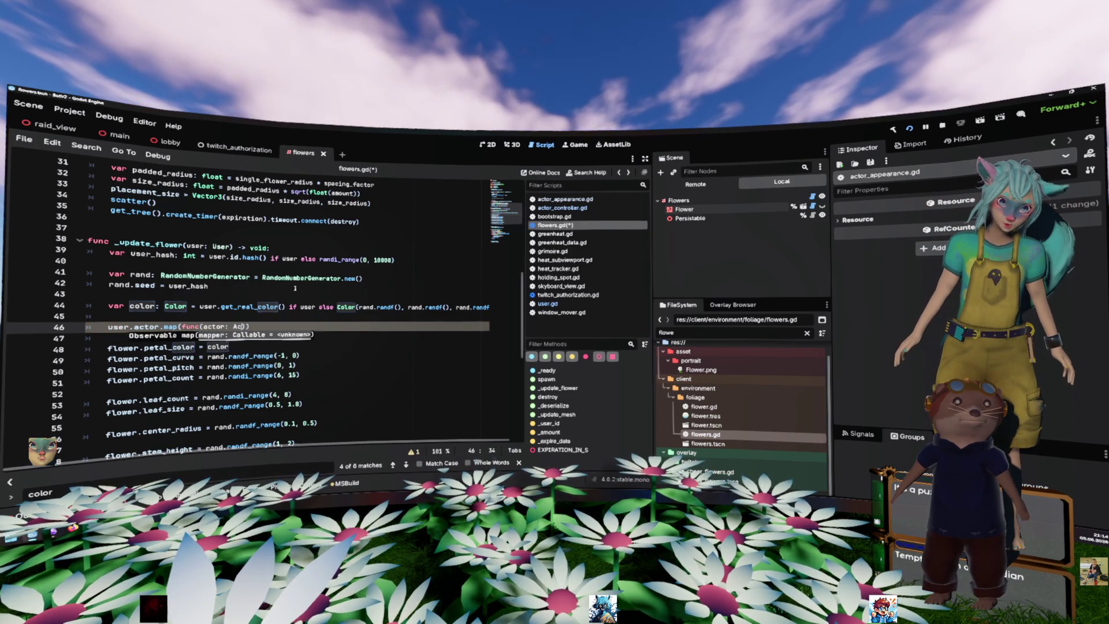
pyautogui.press('Down')
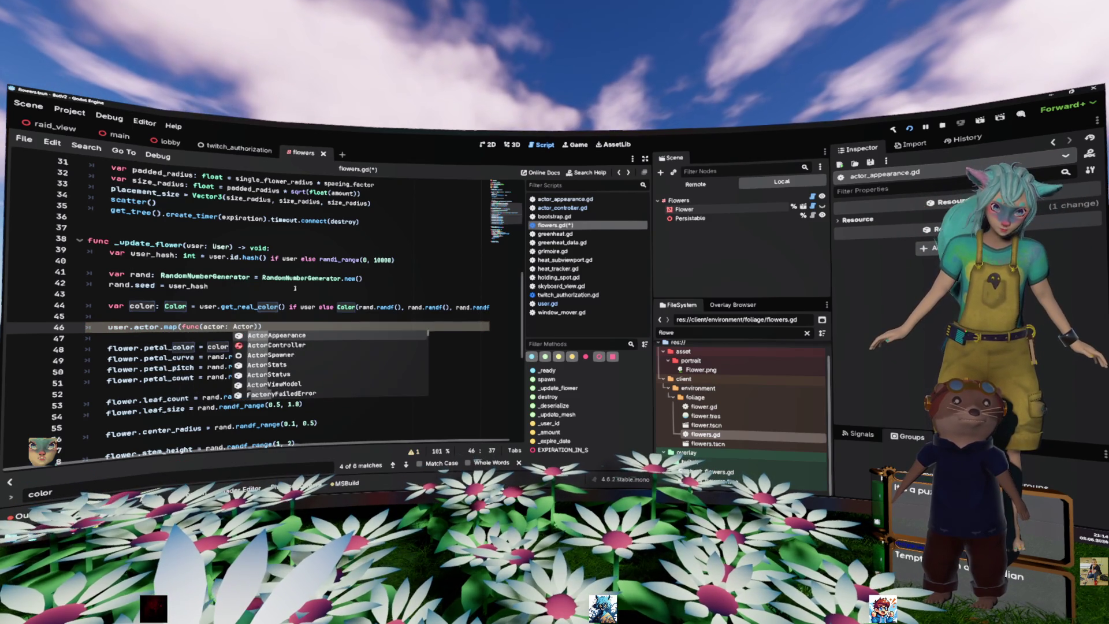
pyautogui.press('Return')
pyautogui.write(': return actor.')
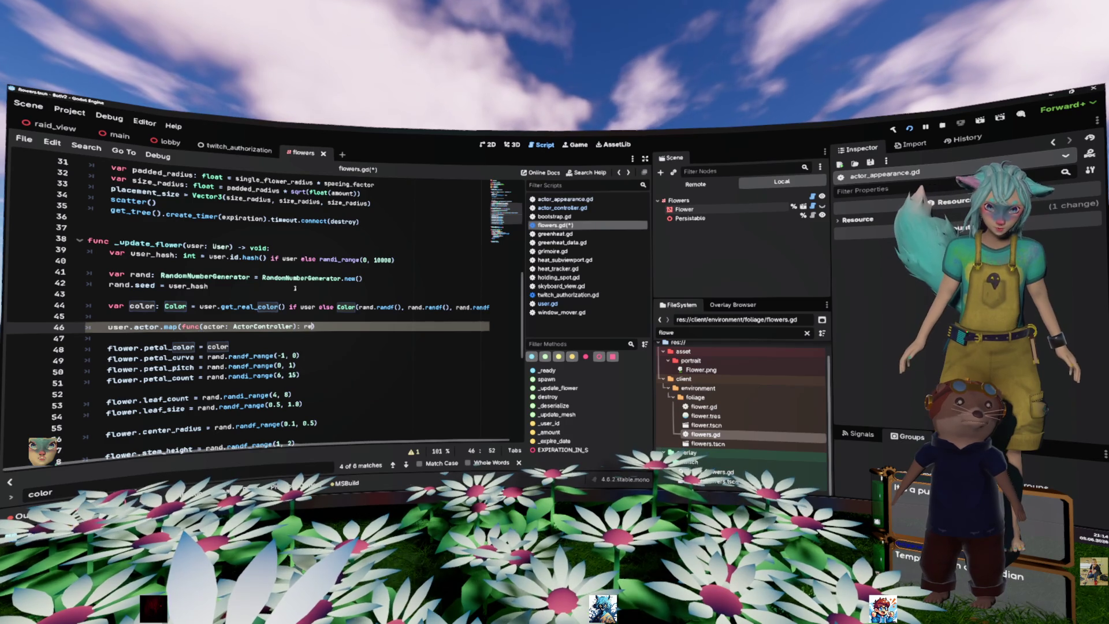
pyautogui.write('appearance')
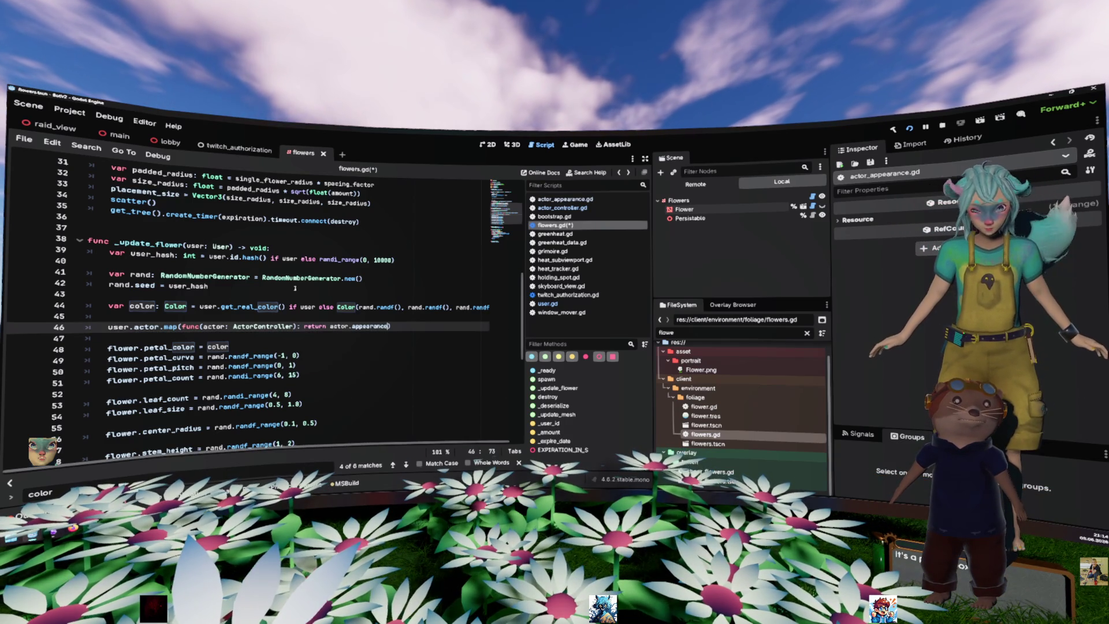
# End line 46 with a backslash and chain '.flat_map(func()' on line 47
pyautogui.press('Return')
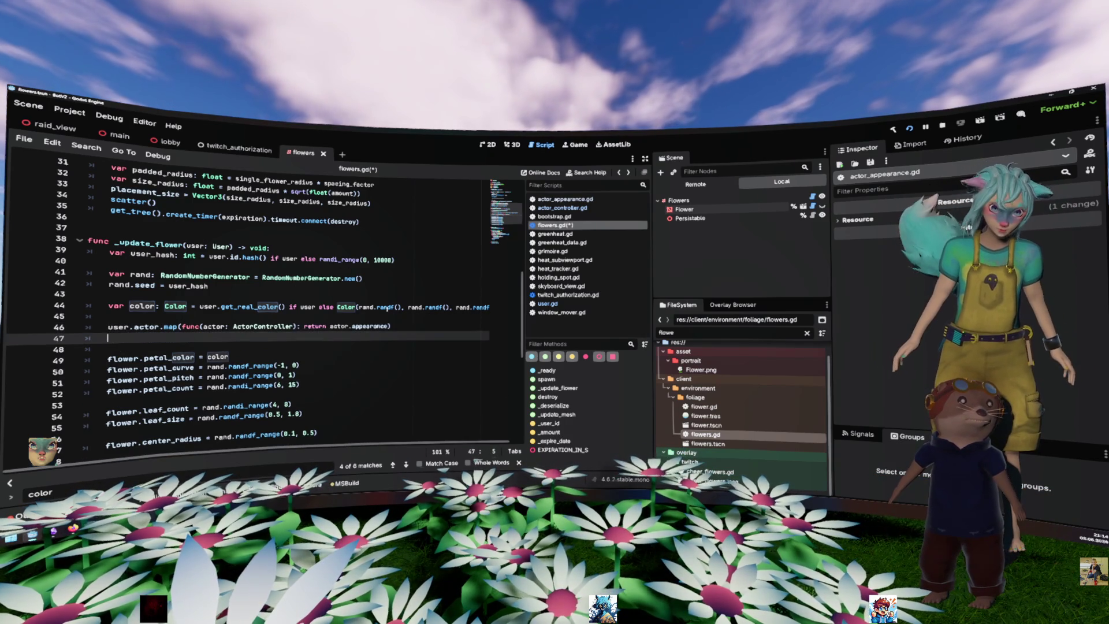
pyautogui.write('.fl')
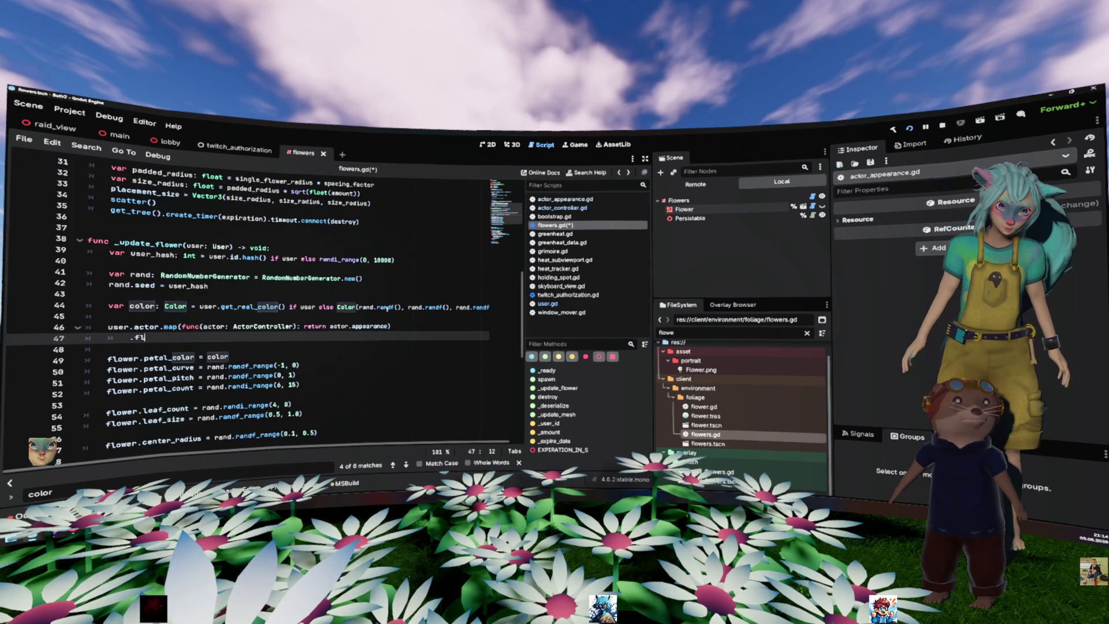
pyautogui.write('at')
pyautogui.click(392, 326)
pyautogui.write('\\')
pyautogui.press('Down')
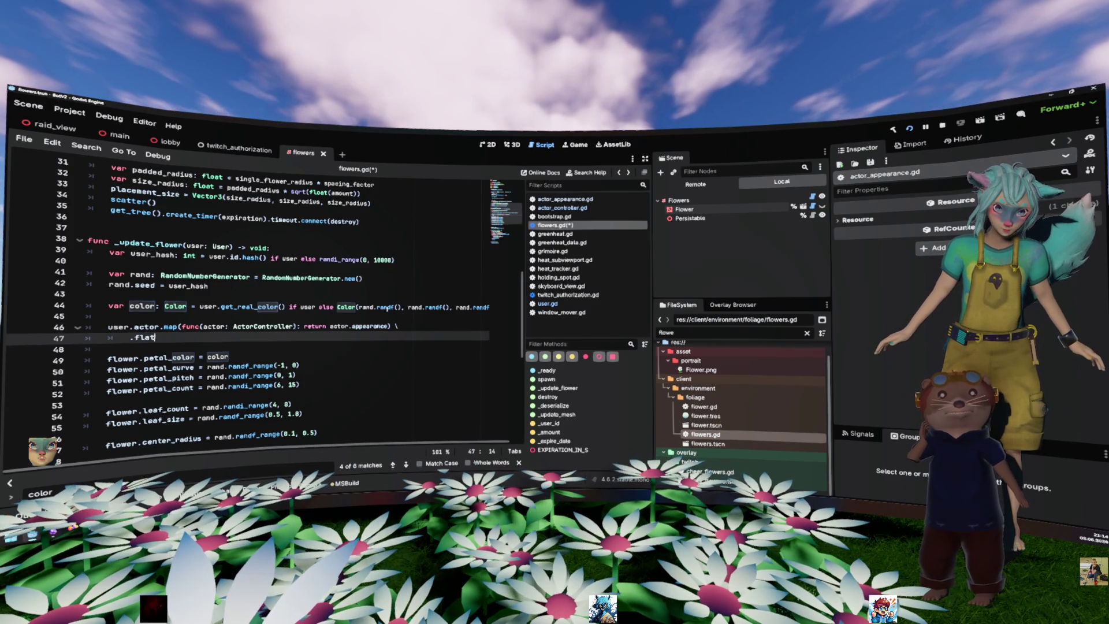
pyautogui.write('_map(func(')
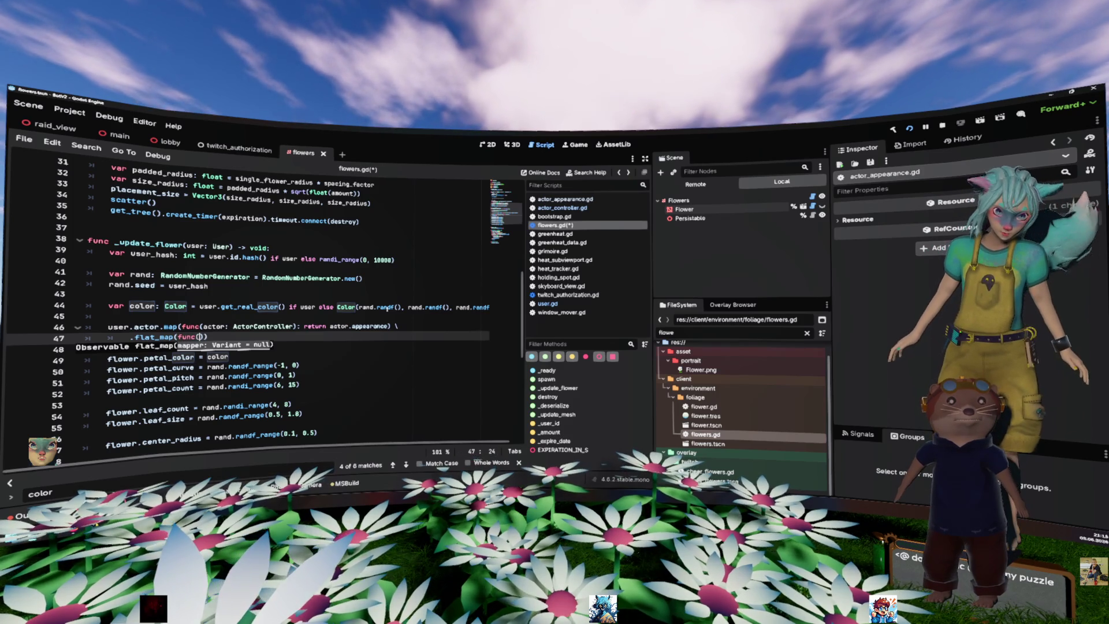
pyautogui.press('Escape')
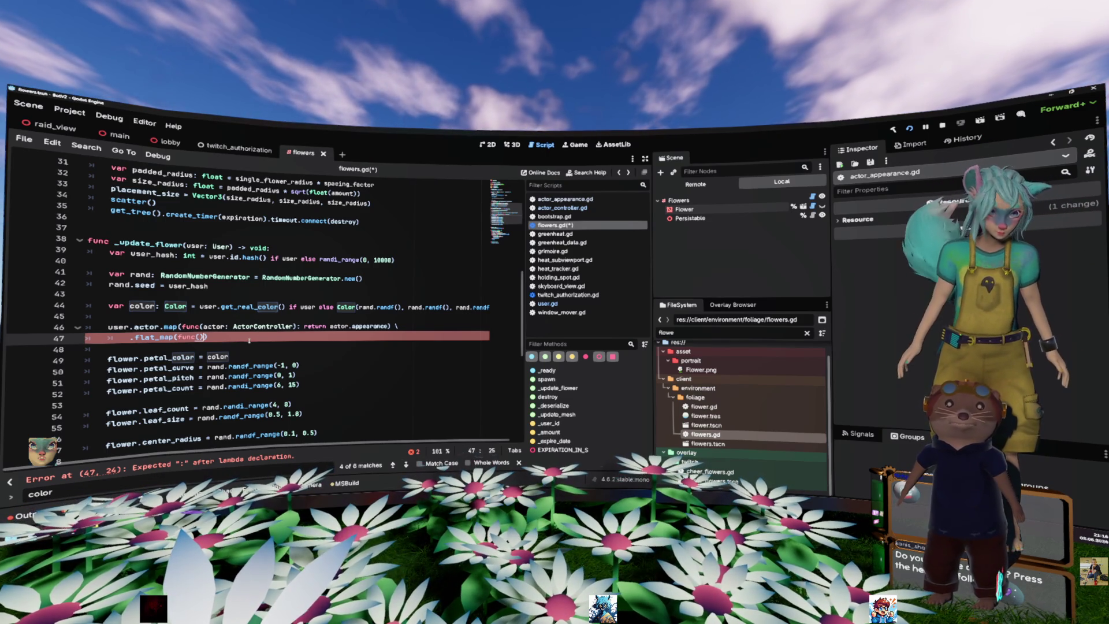
# Give the lambda an ActorAppearance parameter type and append .r_color to actor.appearance on line 46
pyautogui.write(')')
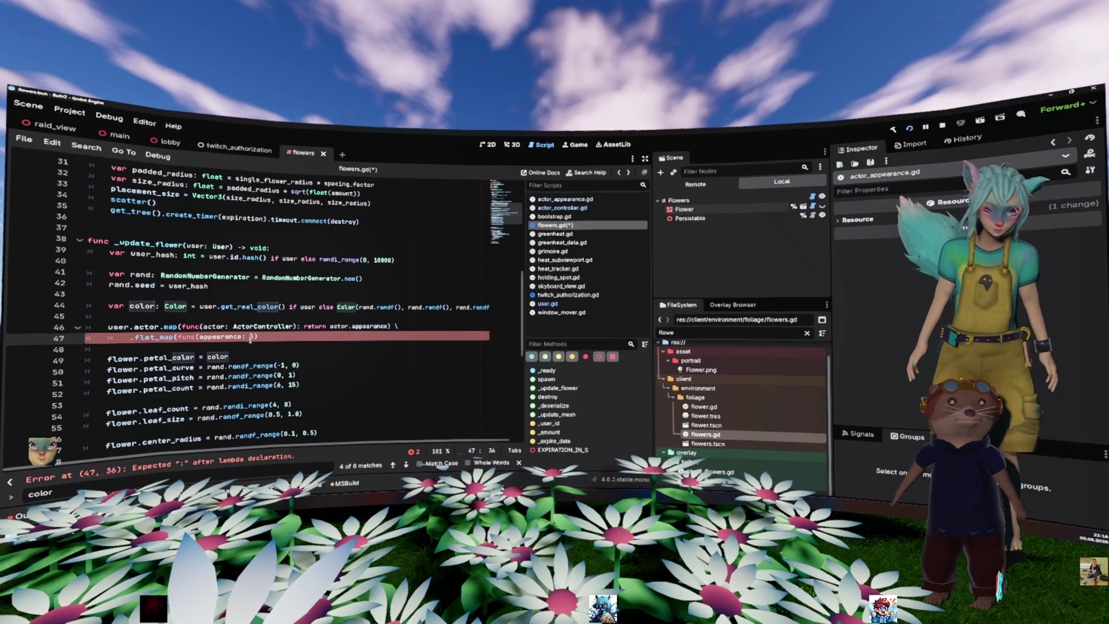
pyautogui.write('Actor')
pyautogui.press('Return')
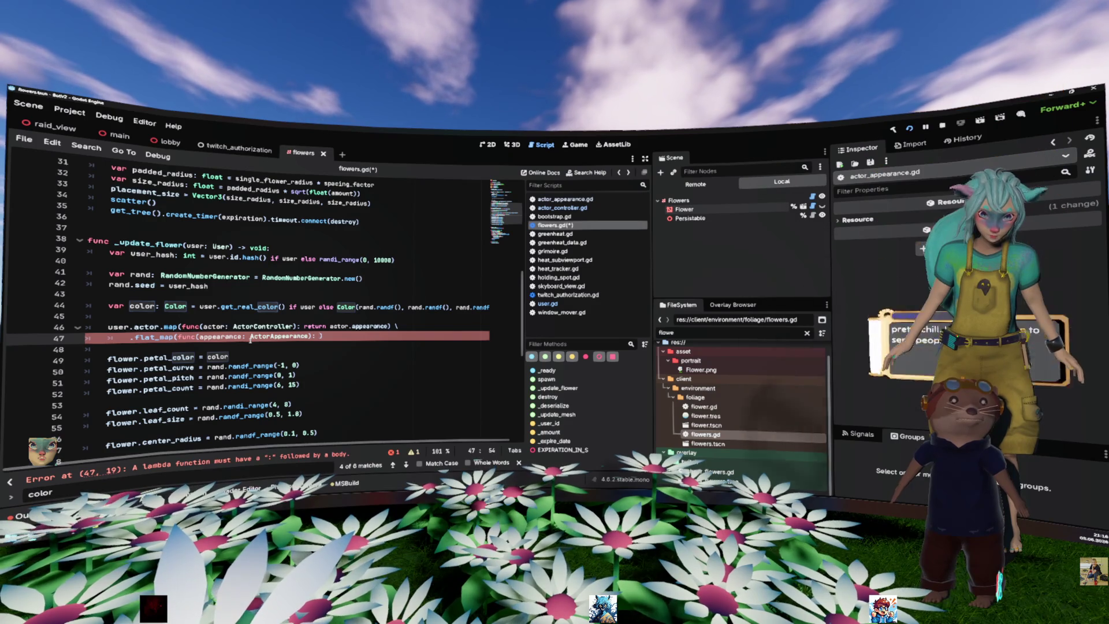
pyautogui.press('Up')
pyautogui.press('End')
pyautogui.press('Left')
pyautogui.press('Left')
pyautogui.press('Left')
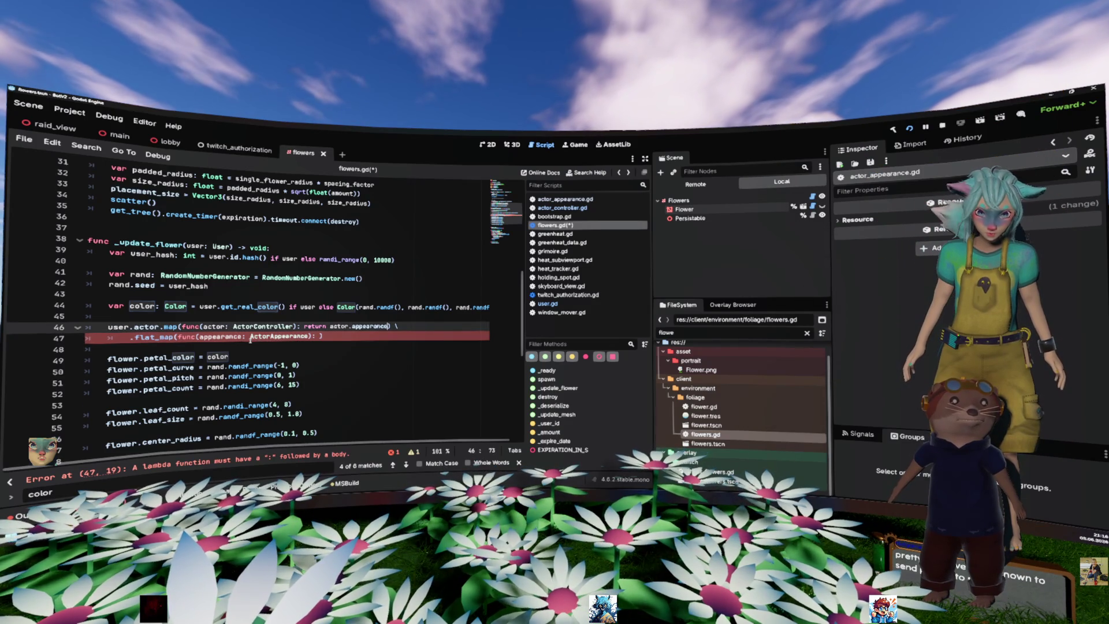
pyautogui.write('.')
pyautogui.press('Down')
pyautogui.press('Down')
pyautogui.press('Down')
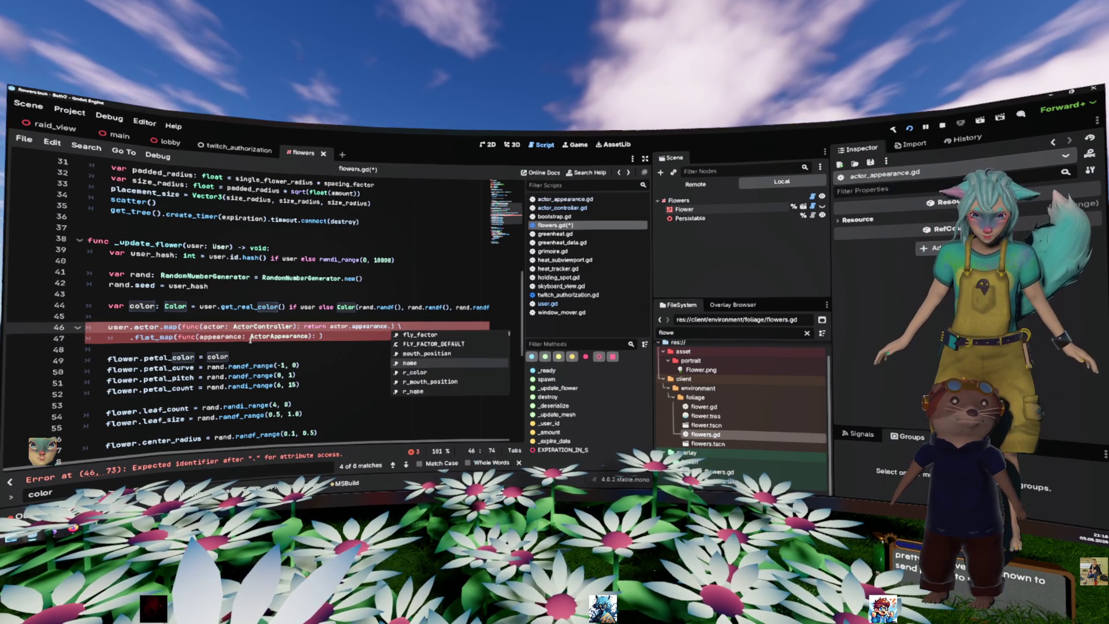
pyautogui.press('Up')
pyautogui.press('Up')
pyautogui.press('Return')
pyautogui.press('Down')
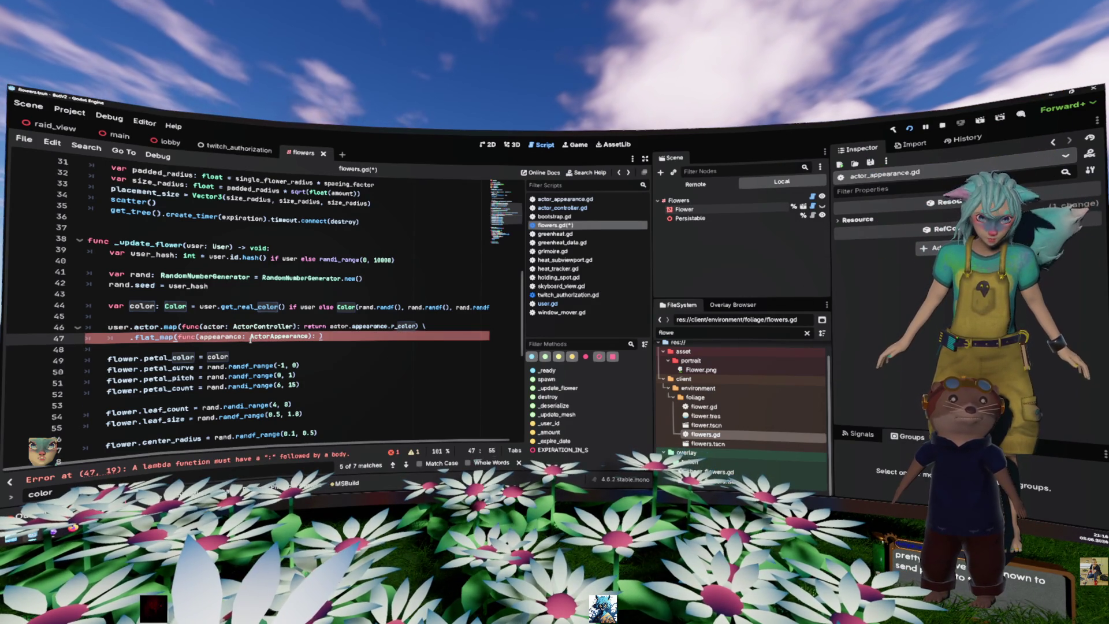
# Change the line 47 lambda to 'func(color: Color): flower.petal_color = color'
pyautogui.doubleClick(250, 340)
pyautogui.write('Color')
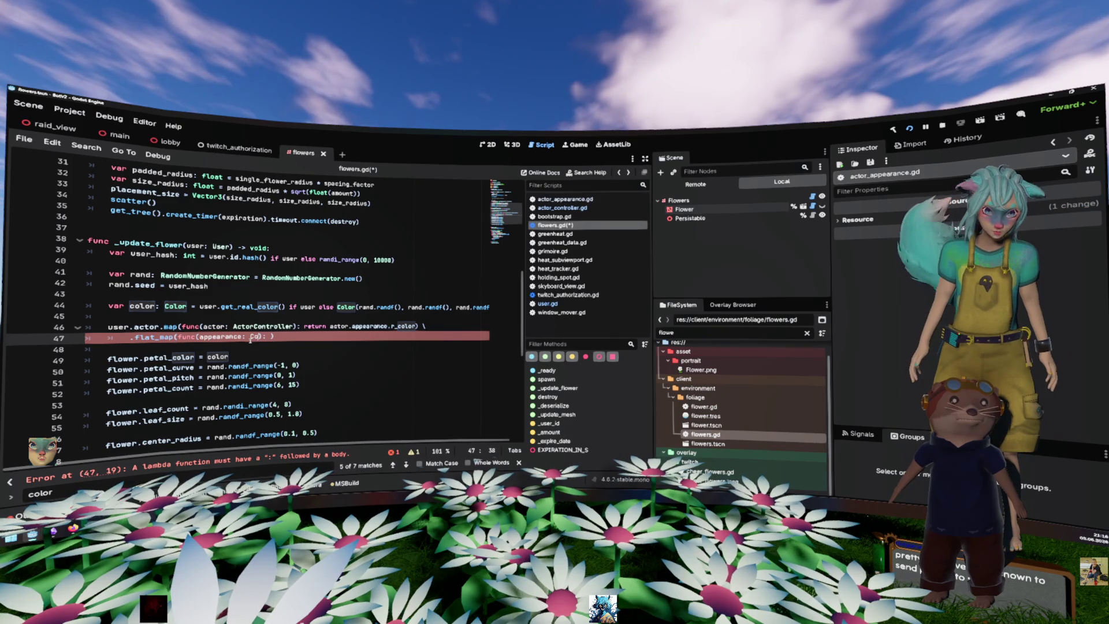
pyautogui.hotkey('ctrl', 'Delete')
pyautogui.write('color')
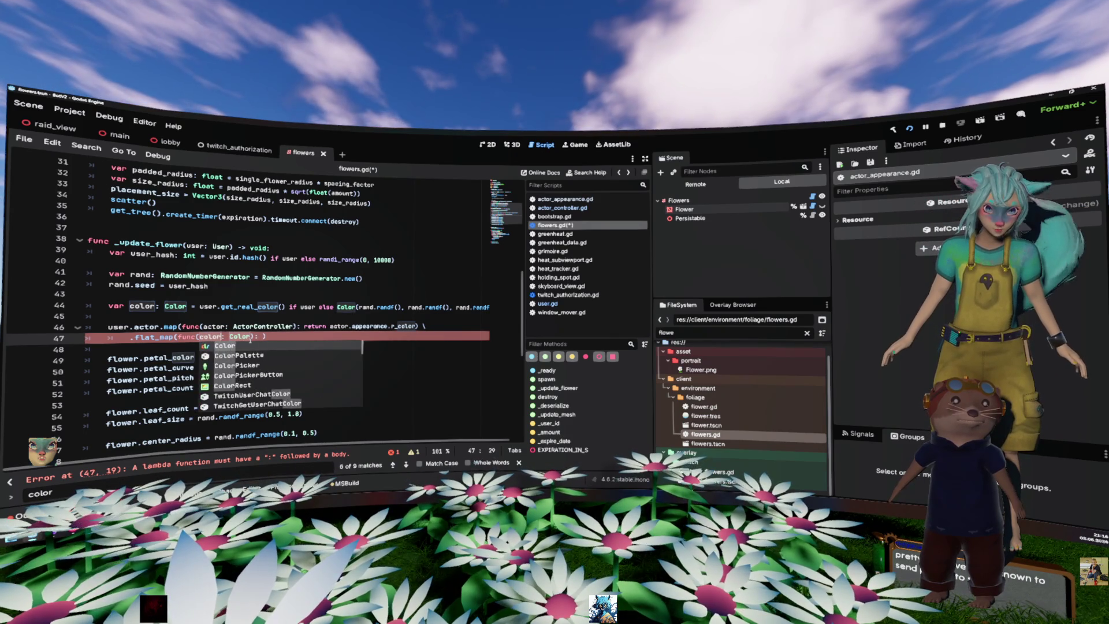
pyautogui.press('End')
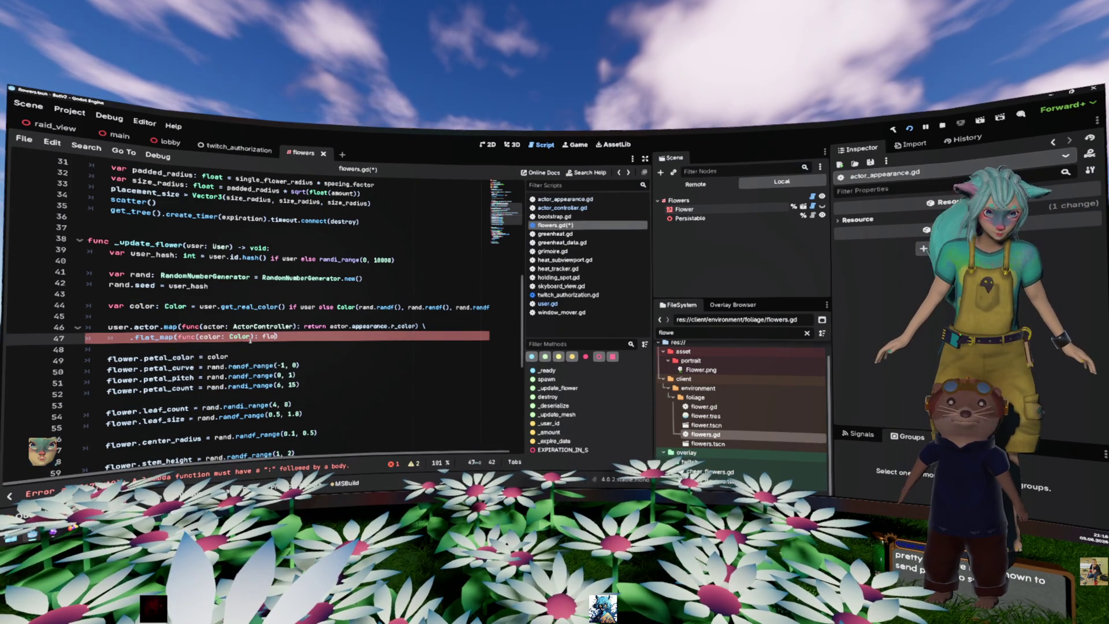
pyautogui.write('ower.p')
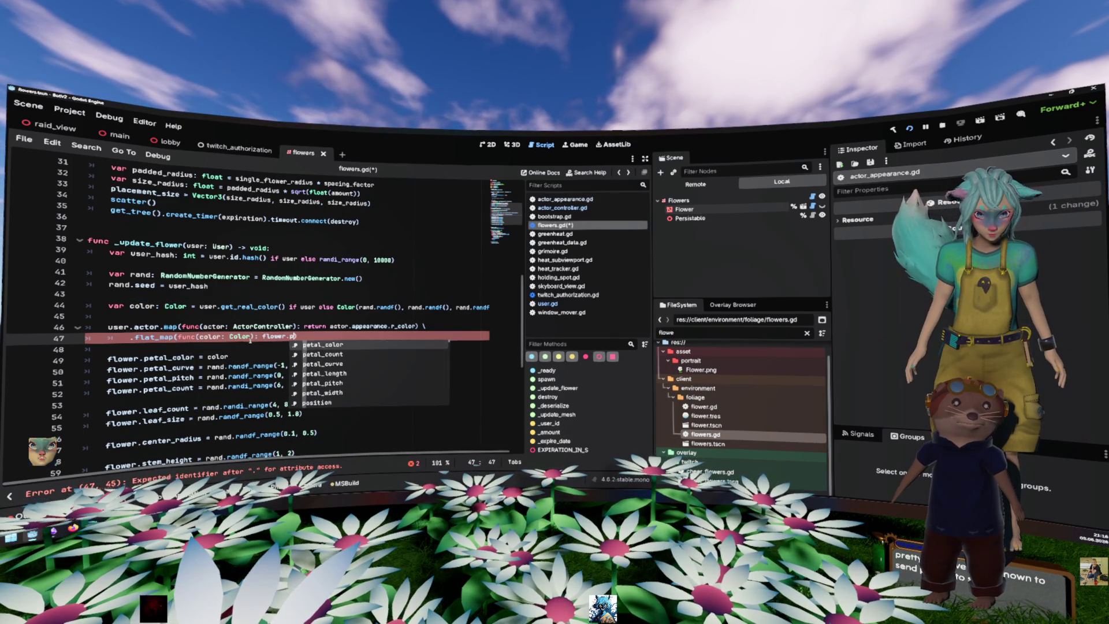
pyautogui.press('Return')
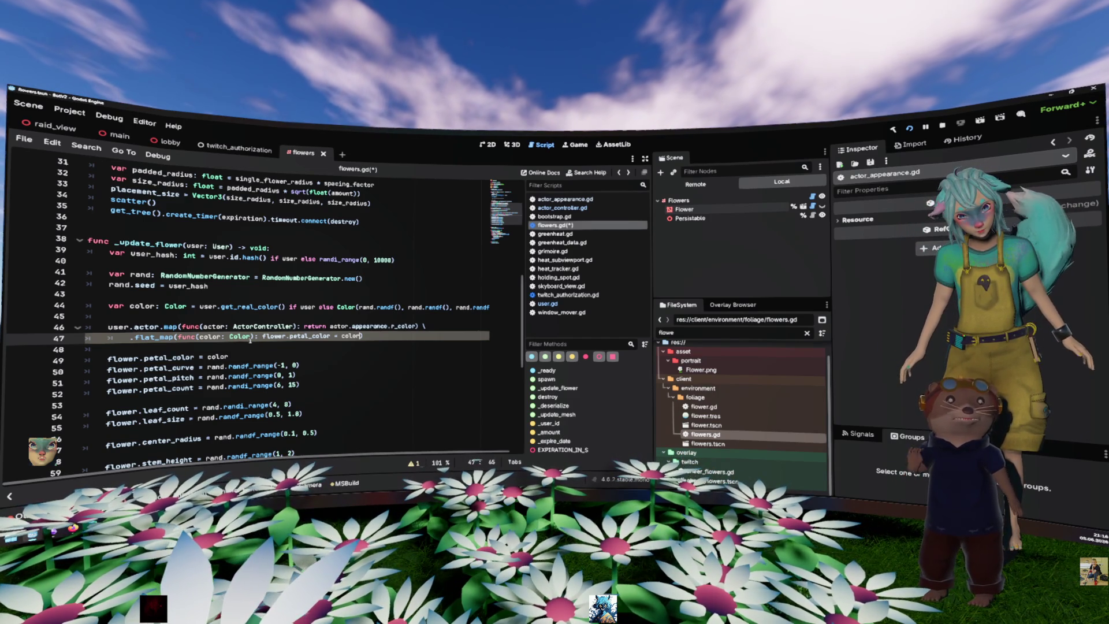
pyautogui.press('Up')
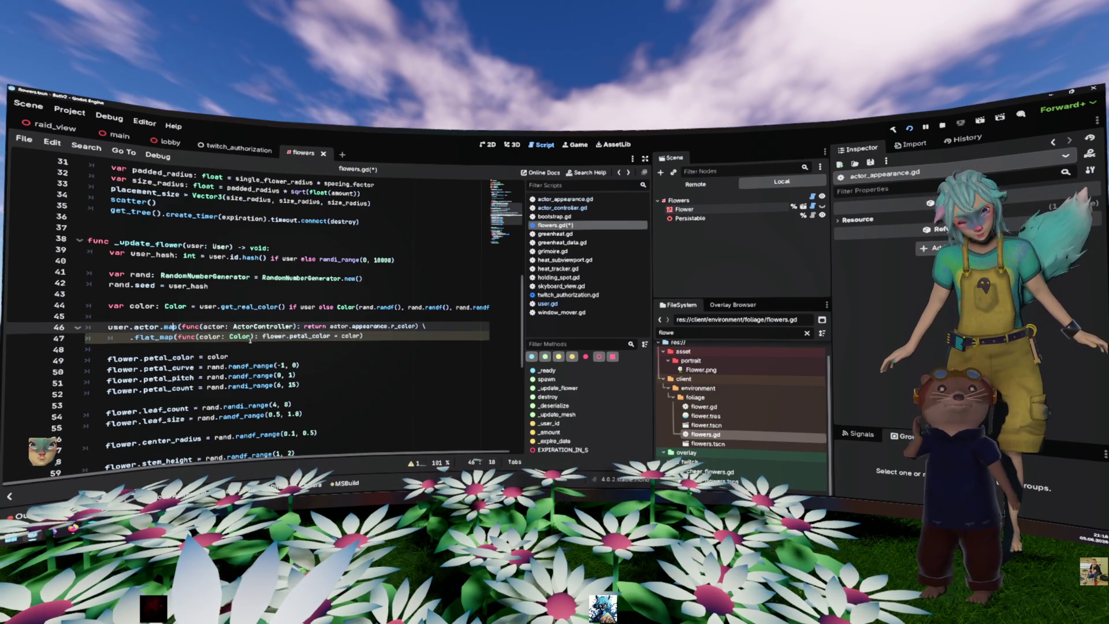
# Rename map to flat_map on line 46 and flat_map to subscribe on line 47
pyautogui.write('flat_')
pyautogui.press('Down')
pyautogui.hotkey('ctrl', 'Left')
pyautogui.hotkey('ctrl', 'Left')
pyautogui.hotkey('ctrl', 'BackSpace')
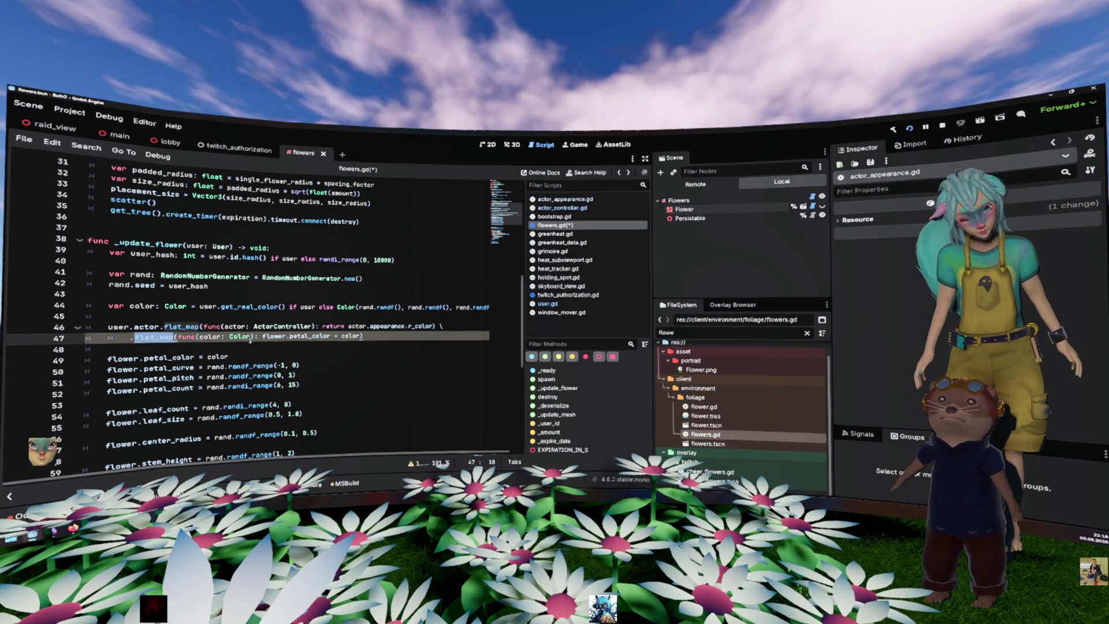
pyautogui.write('sub')
pyautogui.write('scribe')
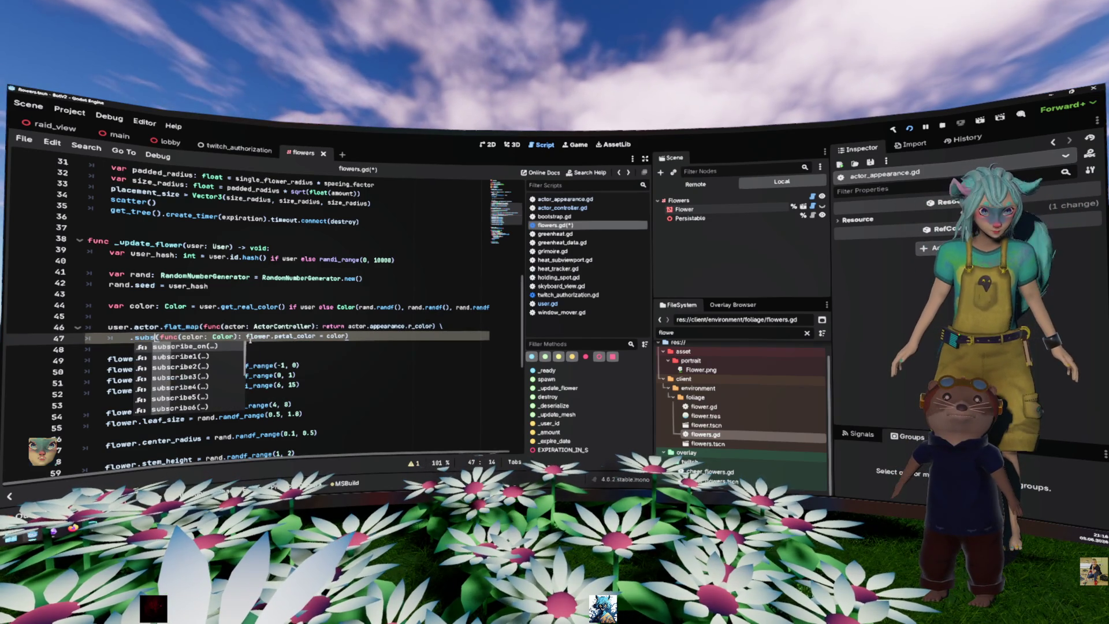
pyautogui.press('Escape')
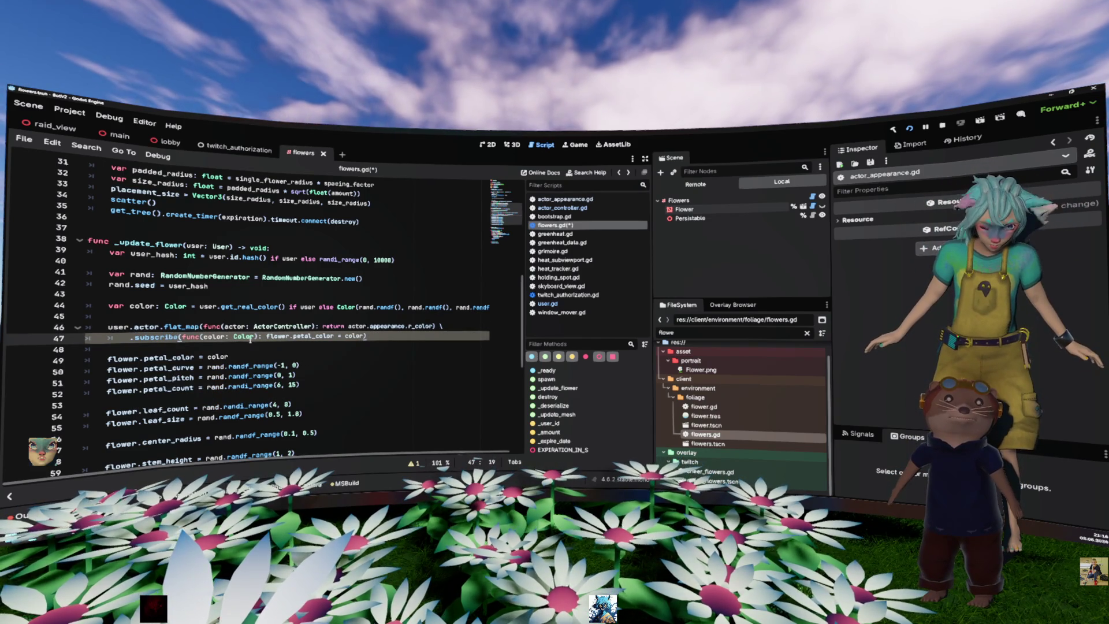
# Chain '.dispose_with(self)' on line 48, save flowers.gd and start the .NET build
pyautogui.press('End')
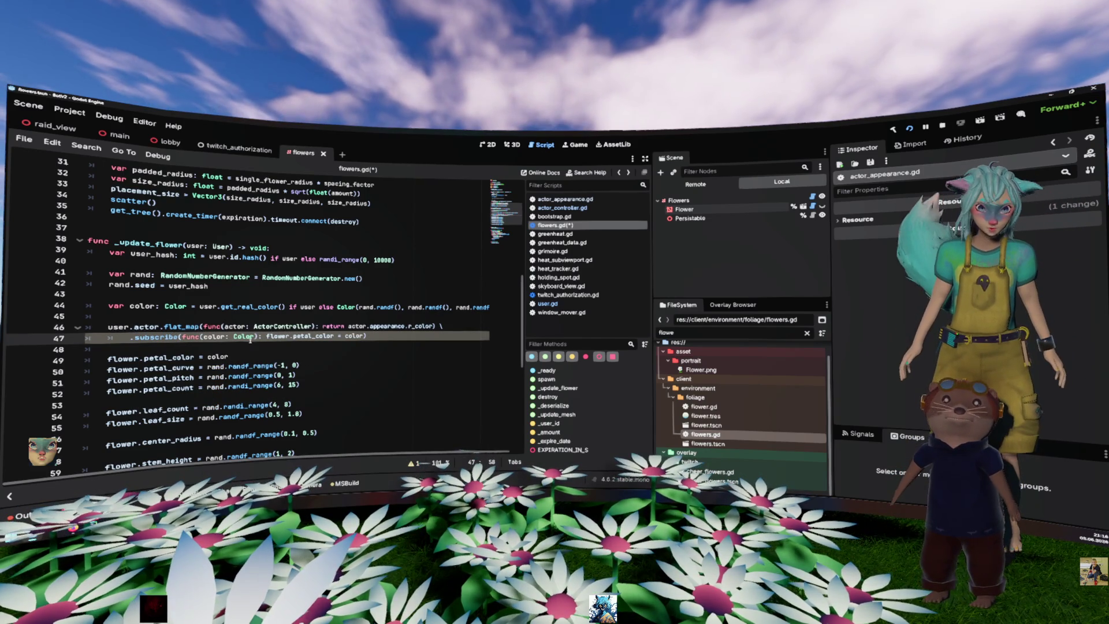
pyautogui.press('Return')
pyautogui.press('Home')
pyautogui.press('Return')
pyautogui.press('Up')
pyautogui.press('Up')
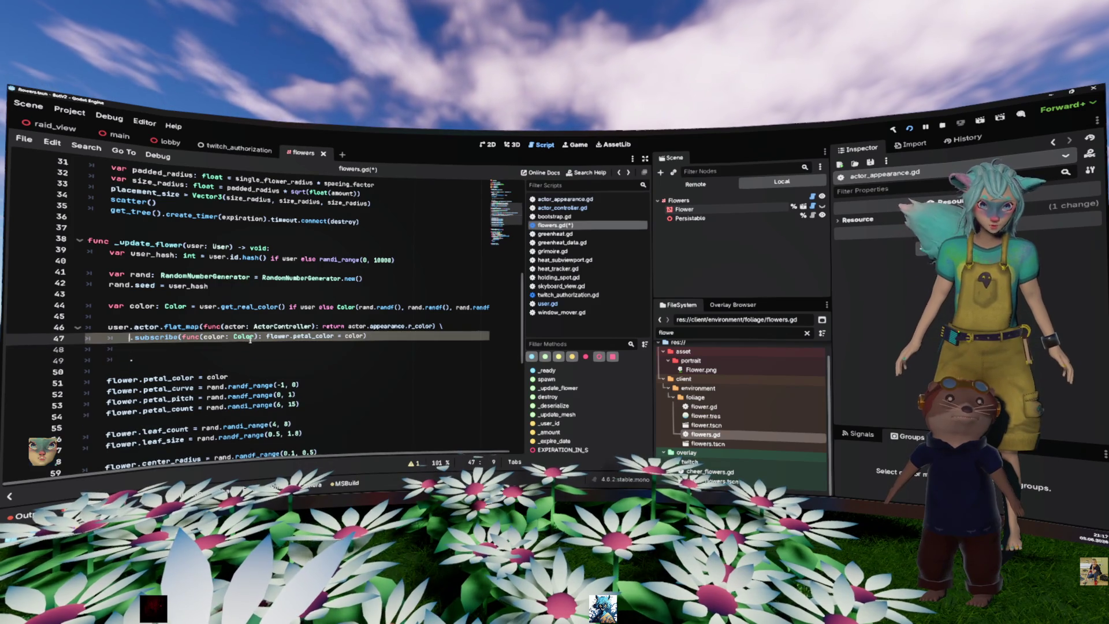
pyautogui.write('\\')
pyautogui.press('Down')
pyautogui.press('Down')
pyautogui.write('d')
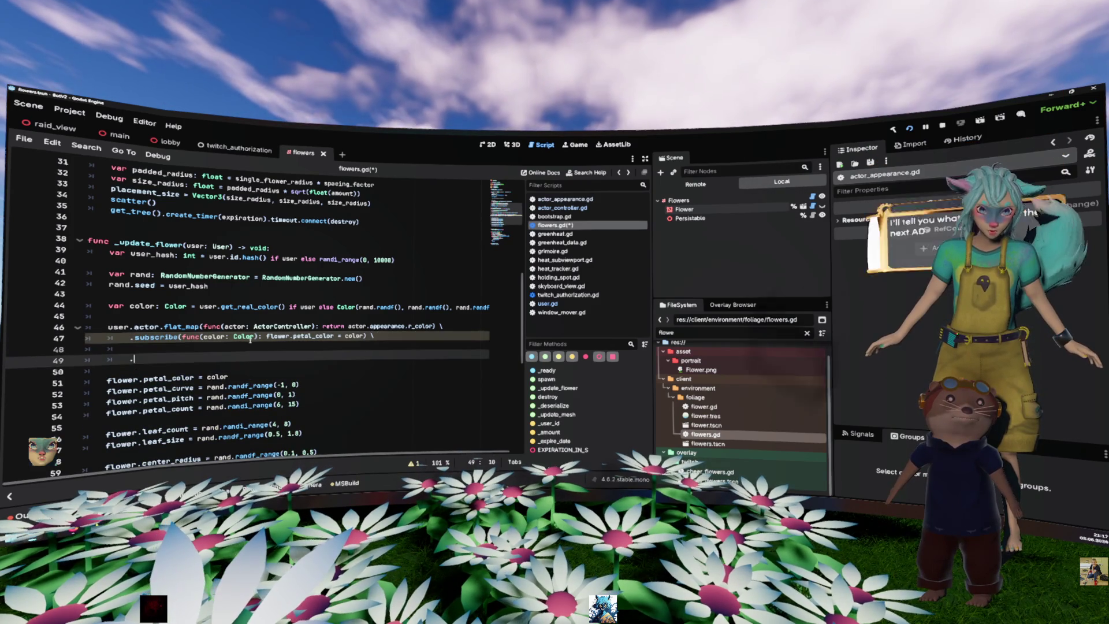
pyautogui.press('Return')
pyautogui.press('Up')
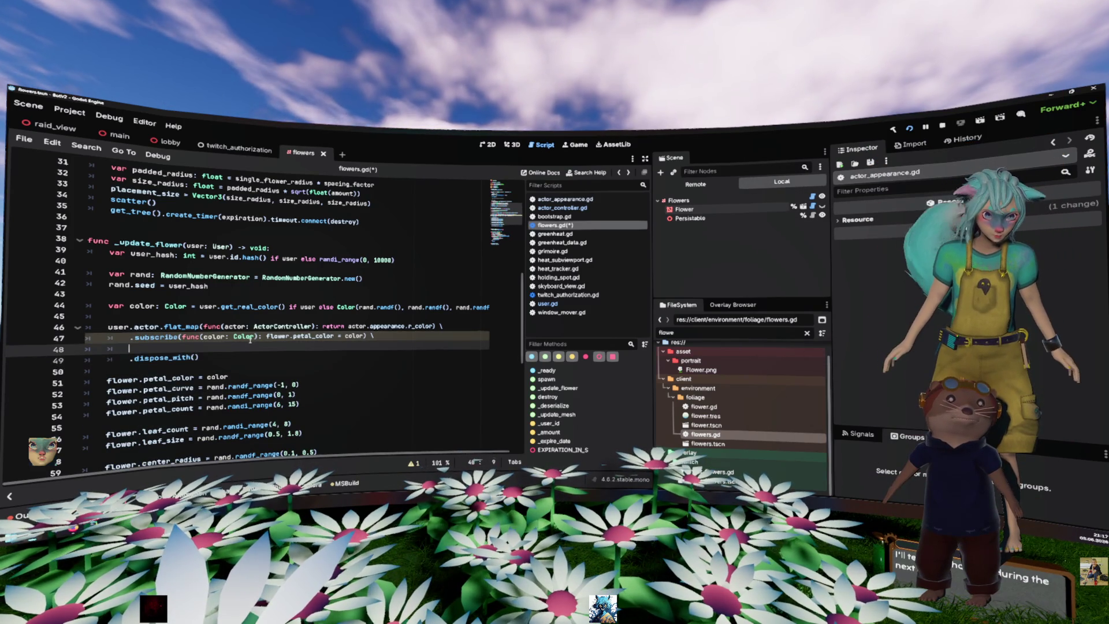
pyautogui.hotkey('ctrl', 'shift', 'k')
pyautogui.press('End')
pyautogui.press('Left')
pyautogui.write('self')
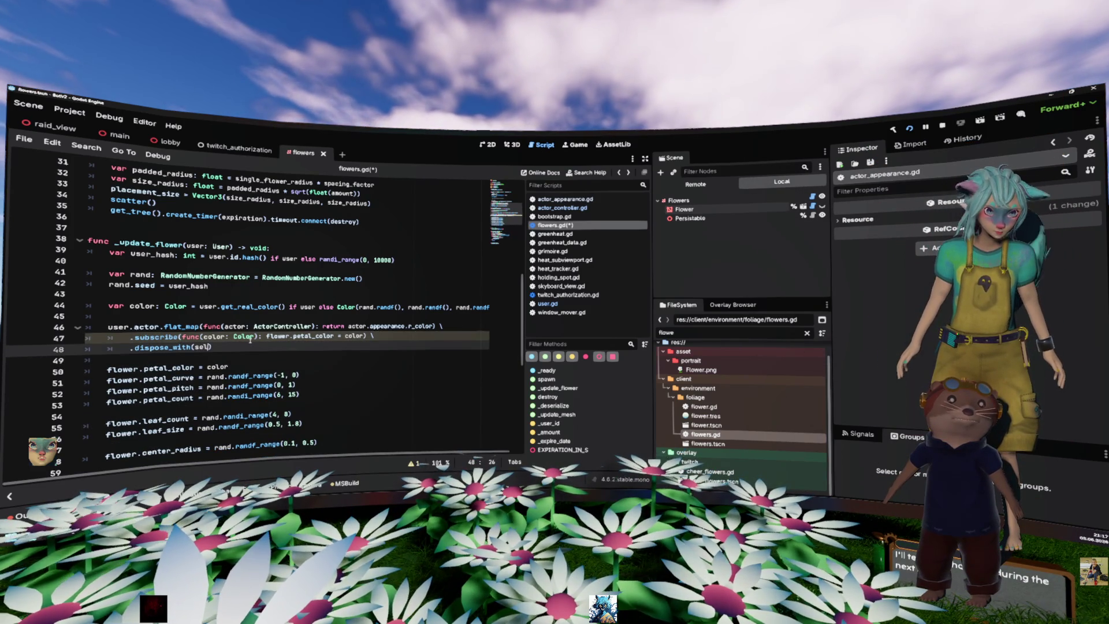
pyautogui.hotkey('ctrl', 's')
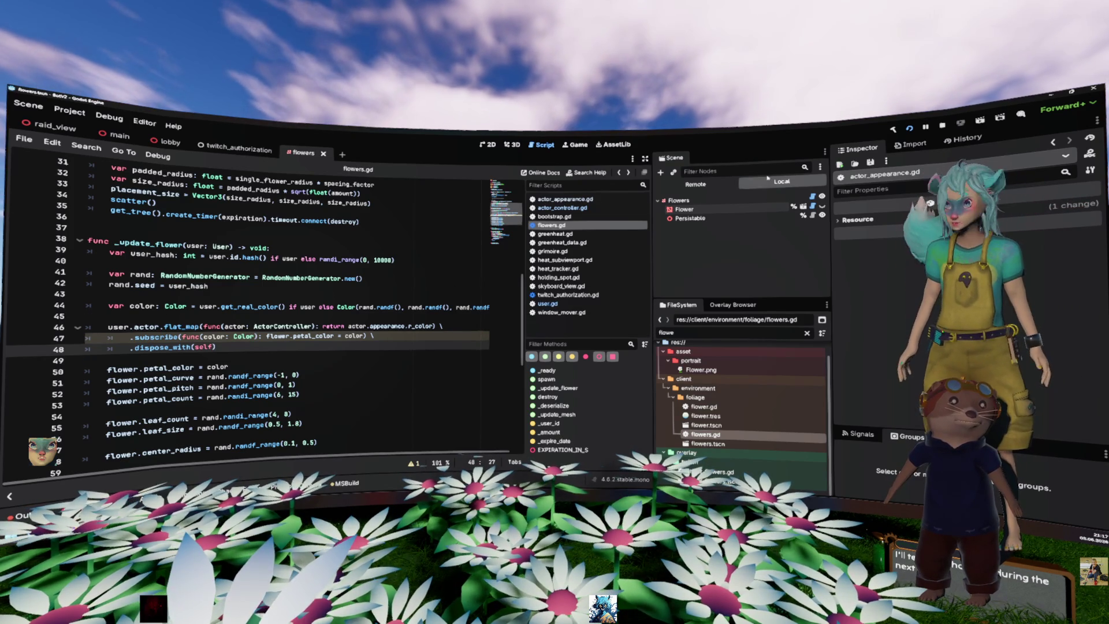
pyautogui.click(898, 132)
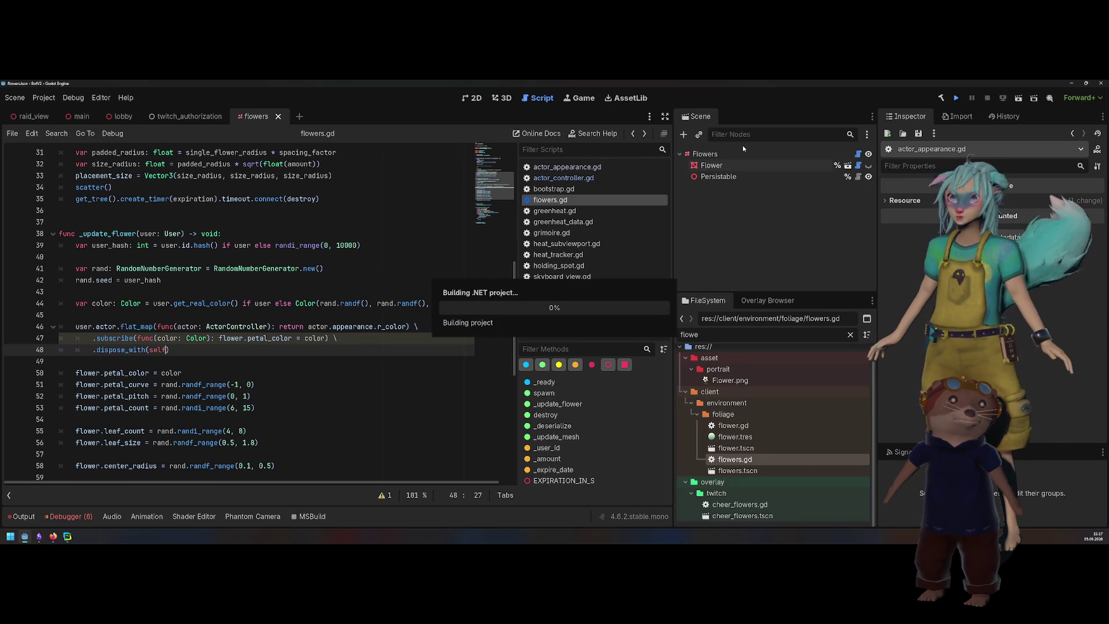